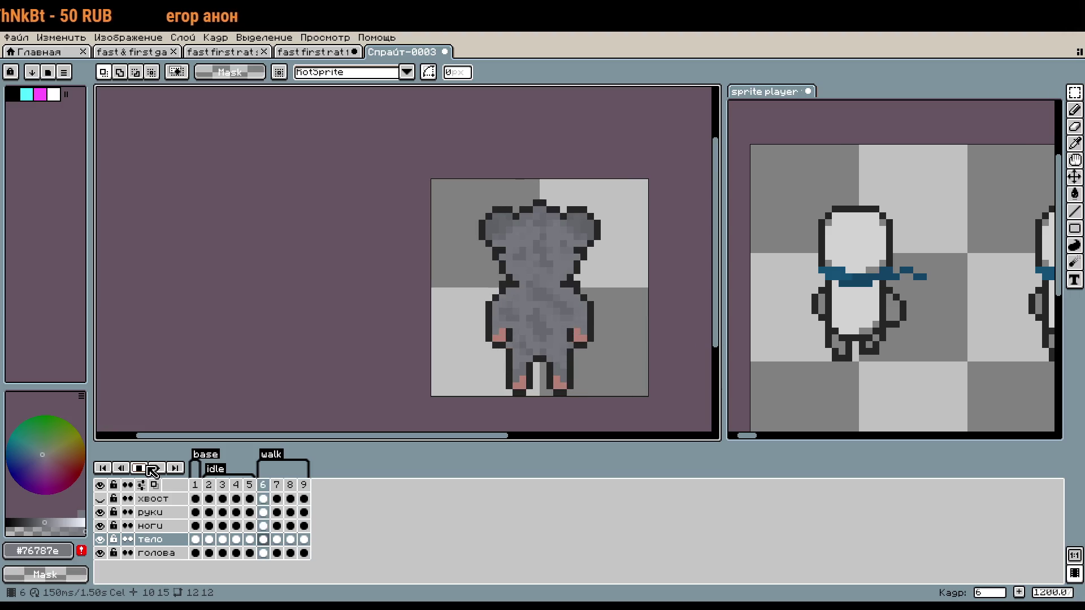
Stop the back-view rat's walk-cycle playback on frame 9.
left_click(152, 471)
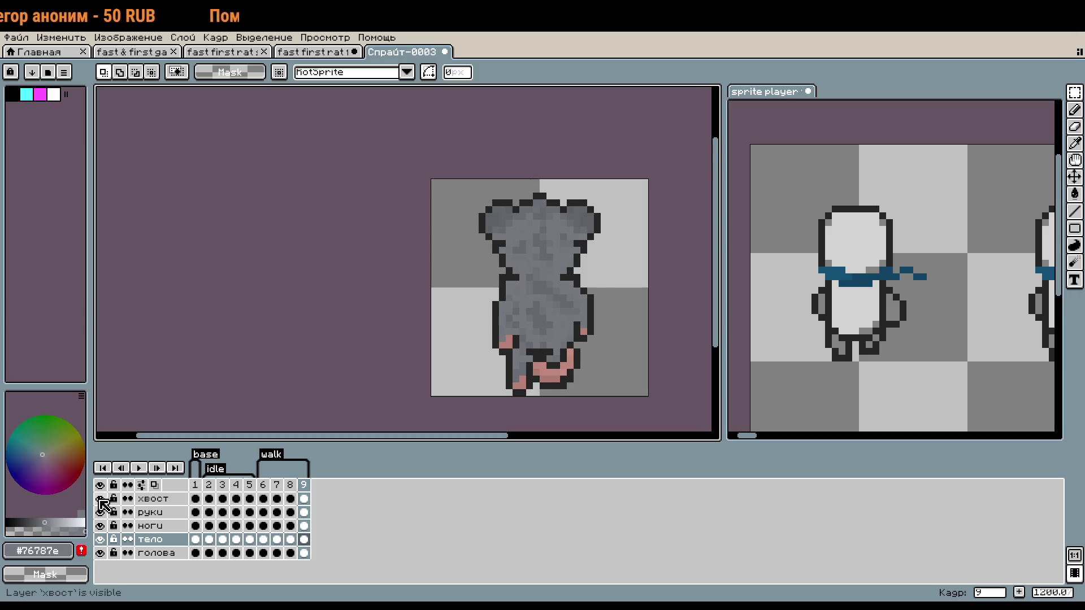
In frame 9, paint a black outline pixel at the rat's crotch and sample the outline colour.
scroll(534, 263, "up", 8)
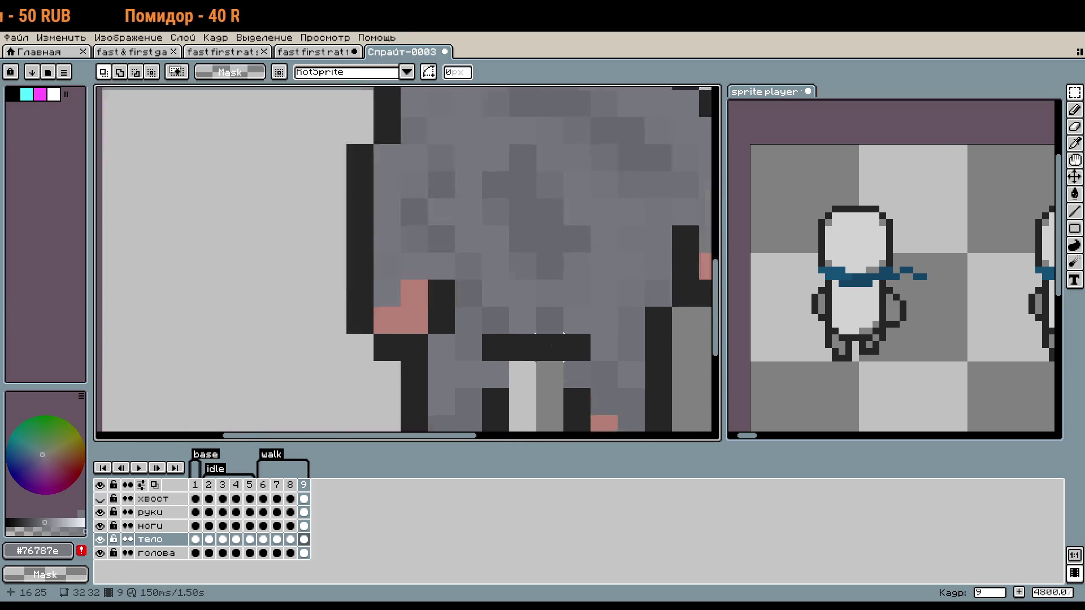
left_click_drag(487, 332, 460, 253)
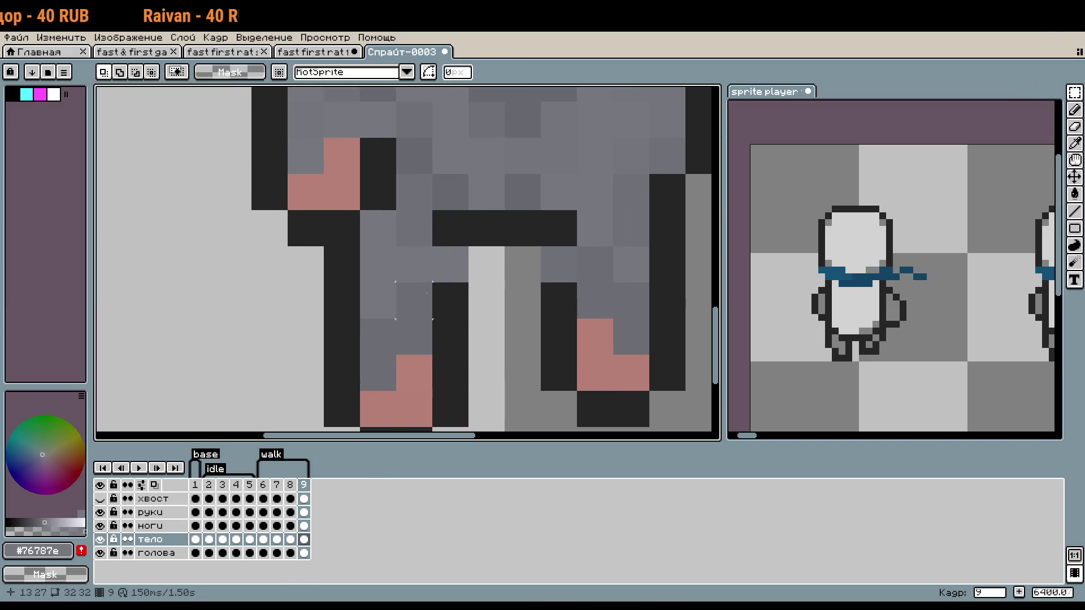
key("e")
left_click(451, 229)
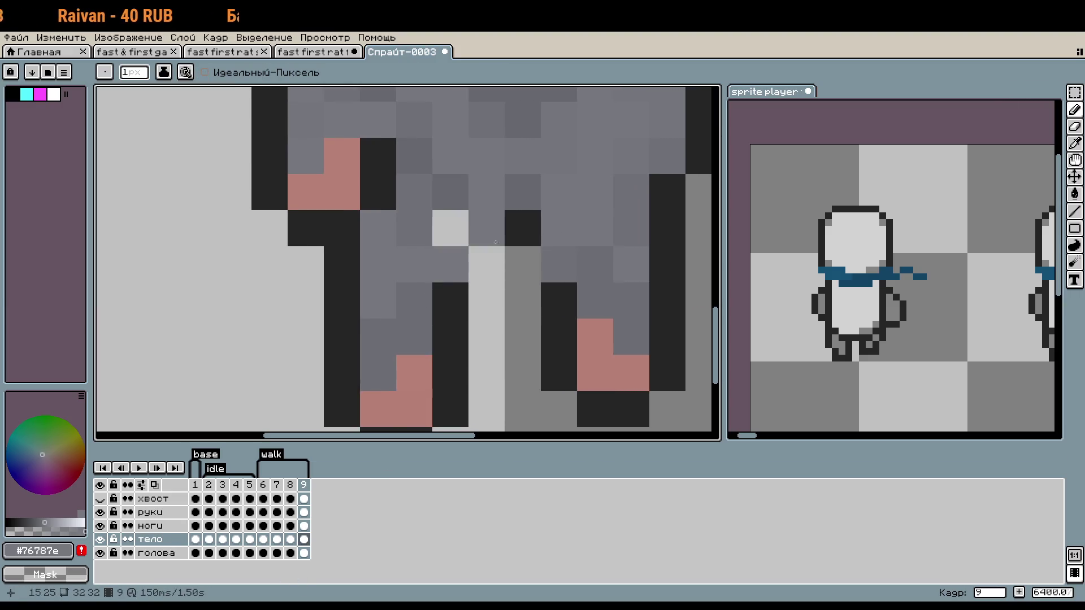
key("ctrl+z")
left_click(496, 242)
key("i")
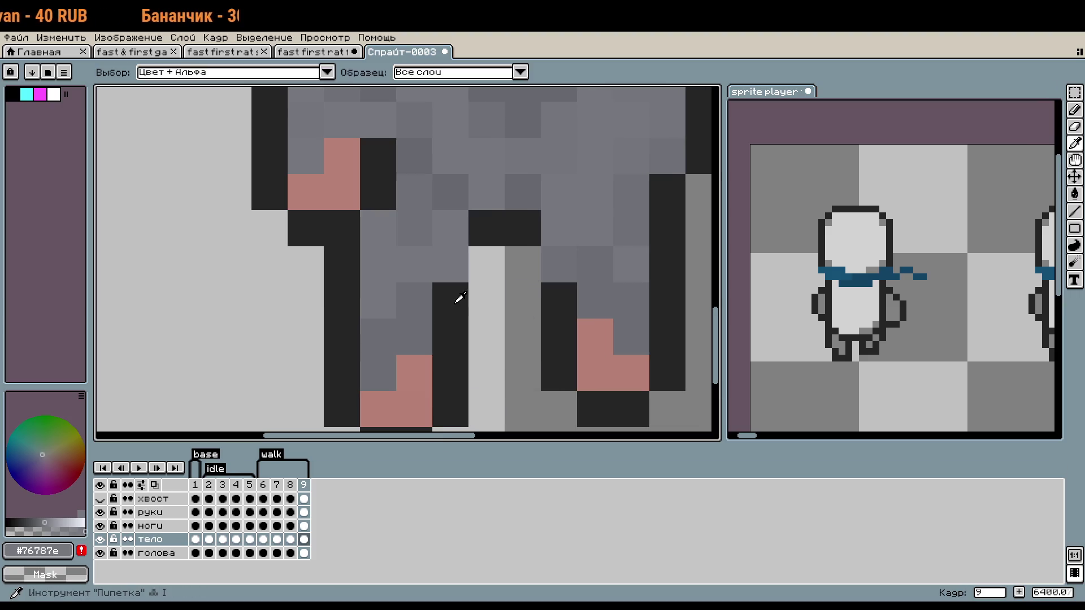
left_click(150, 526)
On the ноги layer, extend the black inner leg outline by a few pixels in frame 9.
left_click(435, 339)
key("b")
left_click(461, 265)
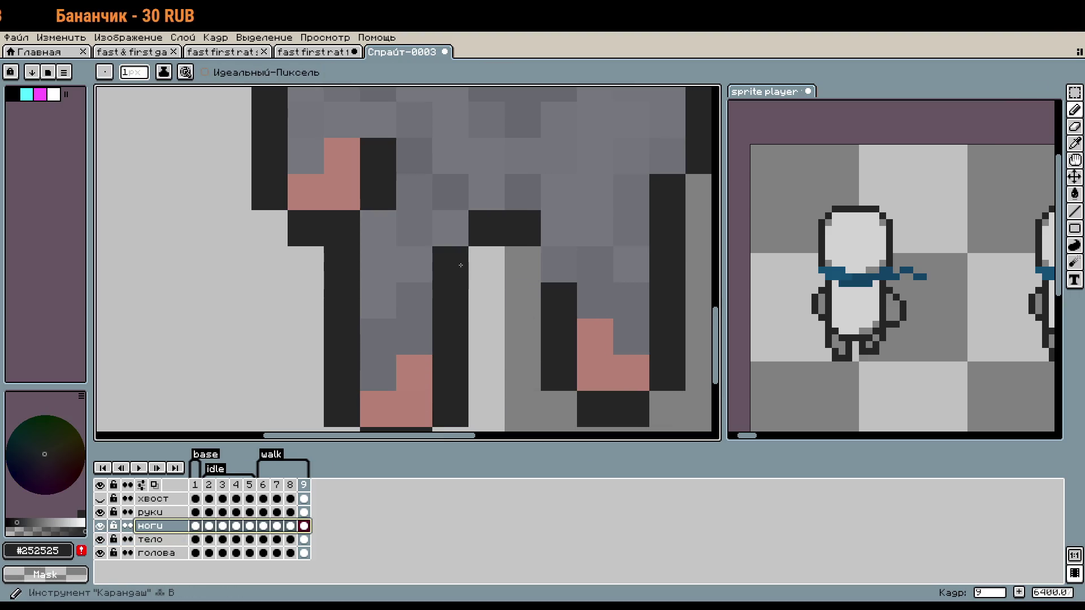
left_click(559, 265)
scroll(532, 357, "down", 2)
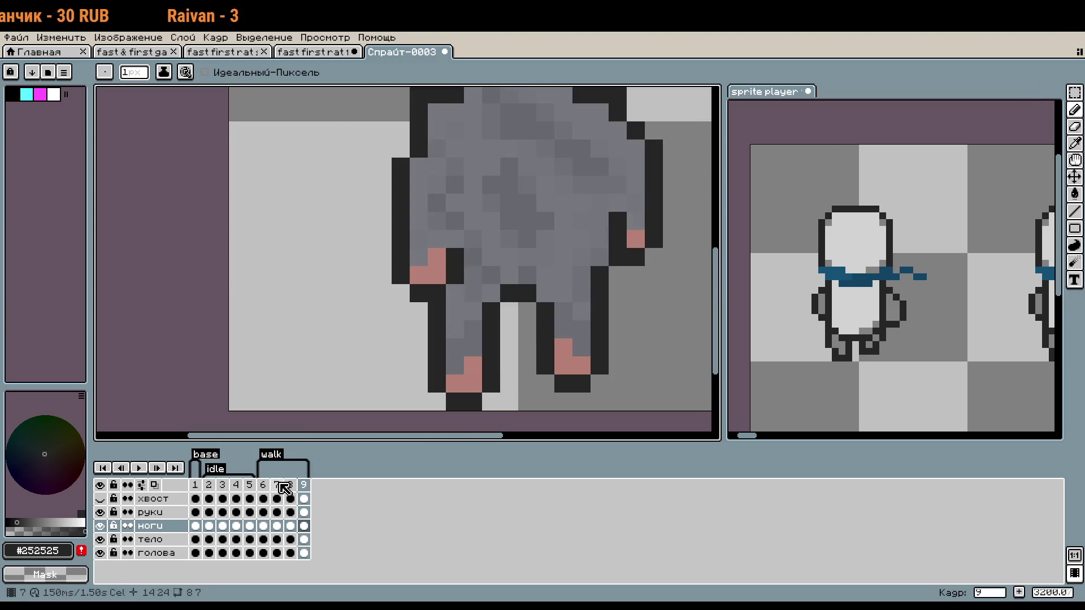
In walk frame 7, repaint the тело layer's black crotch outline with body grey #76787e.
left_click(277, 484)
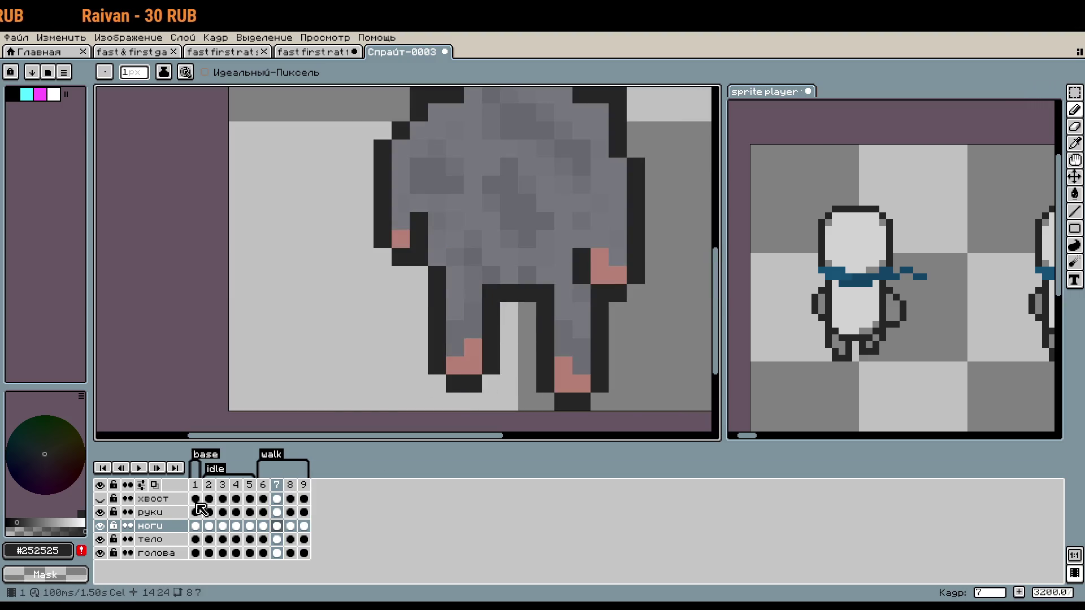
left_click(290, 485)
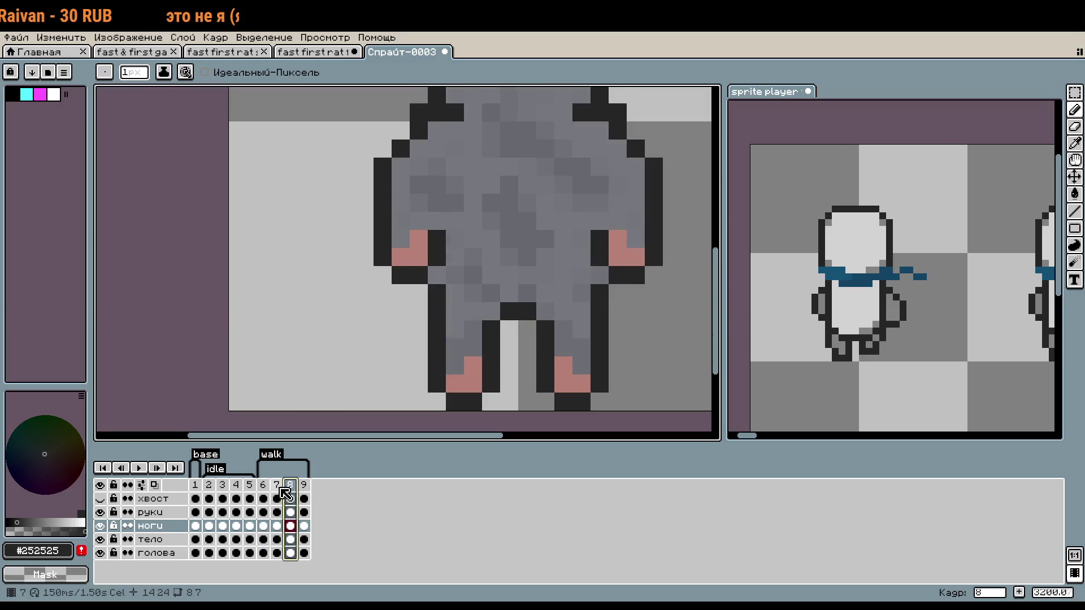
key("Left")
left_click(170, 543)
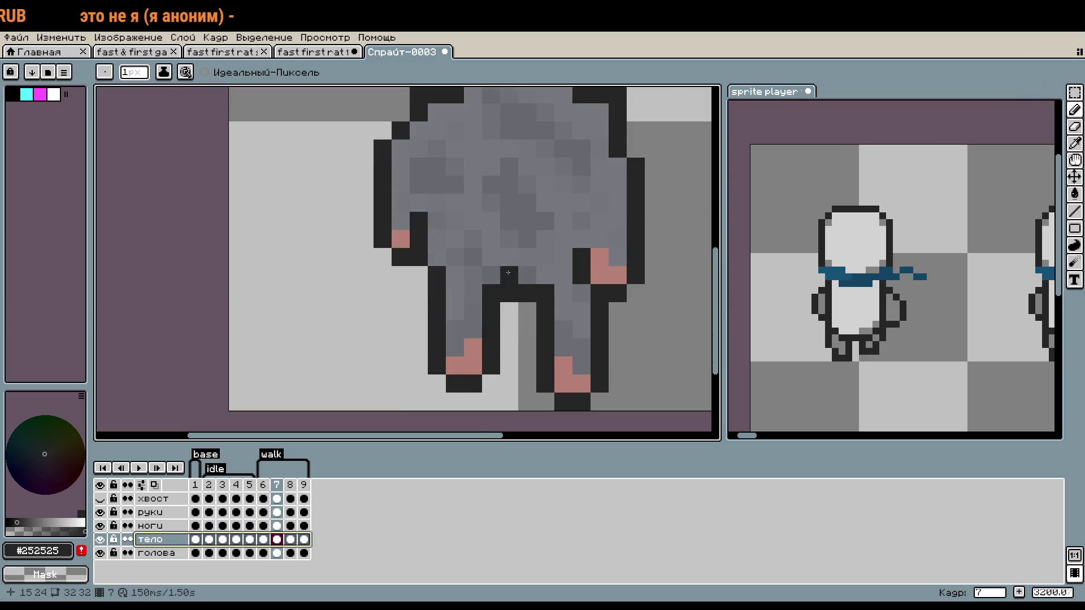
left_click(491, 275, "alt")
left_click_drag(491, 294, 509, 293)
left_click(545, 294)
Lighten a dark body pixel in frame 7 and sample the darker grey #68696f.
scroll(548, 354, "down", 1)
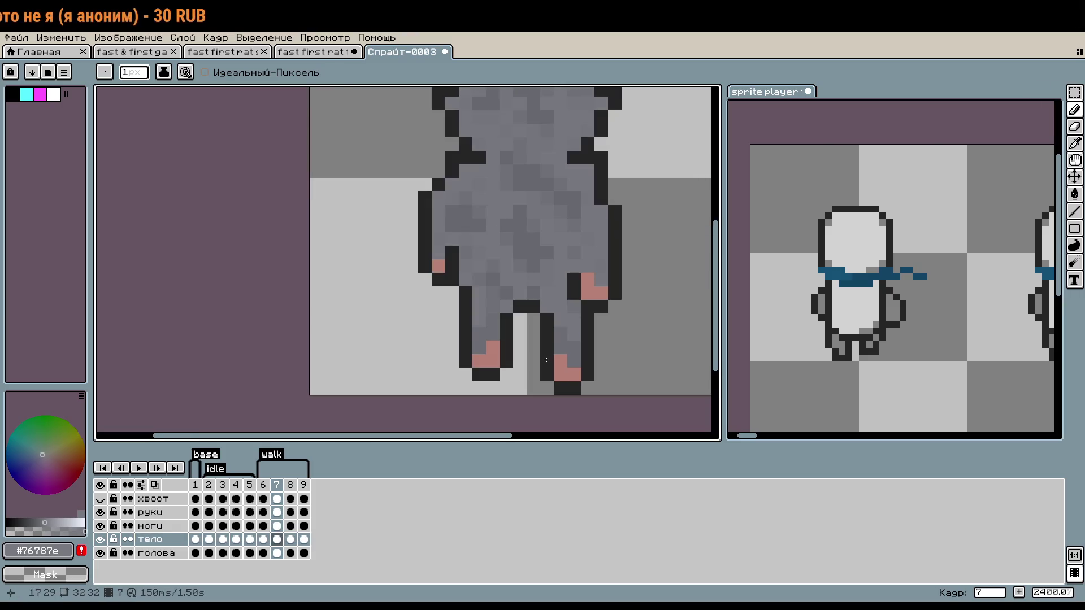
scroll(495, 280, "up", 4)
left_click(494, 262)
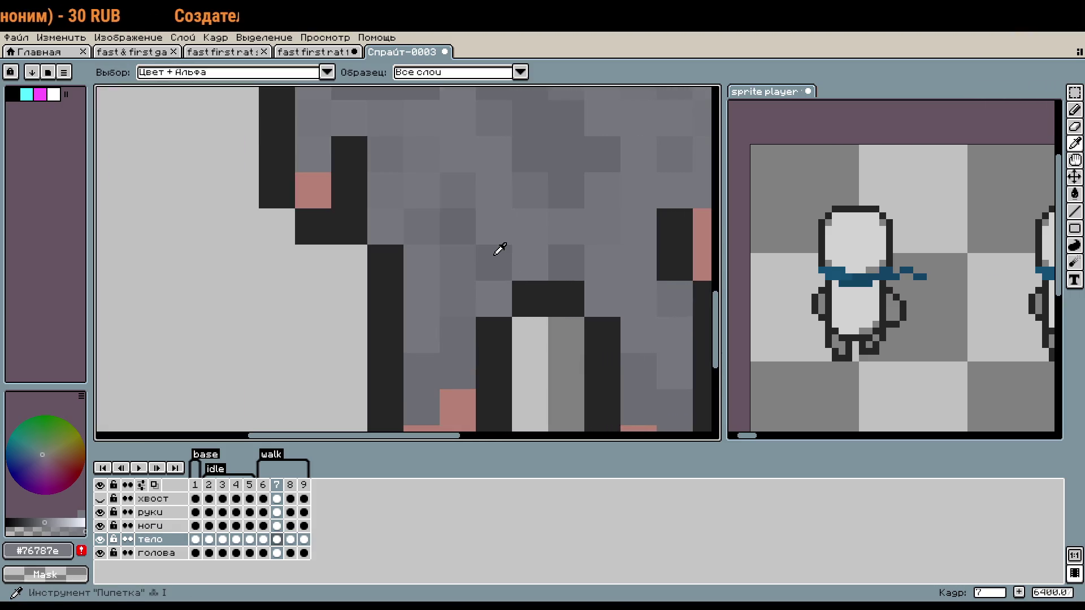
left_click(493, 294, "alt")
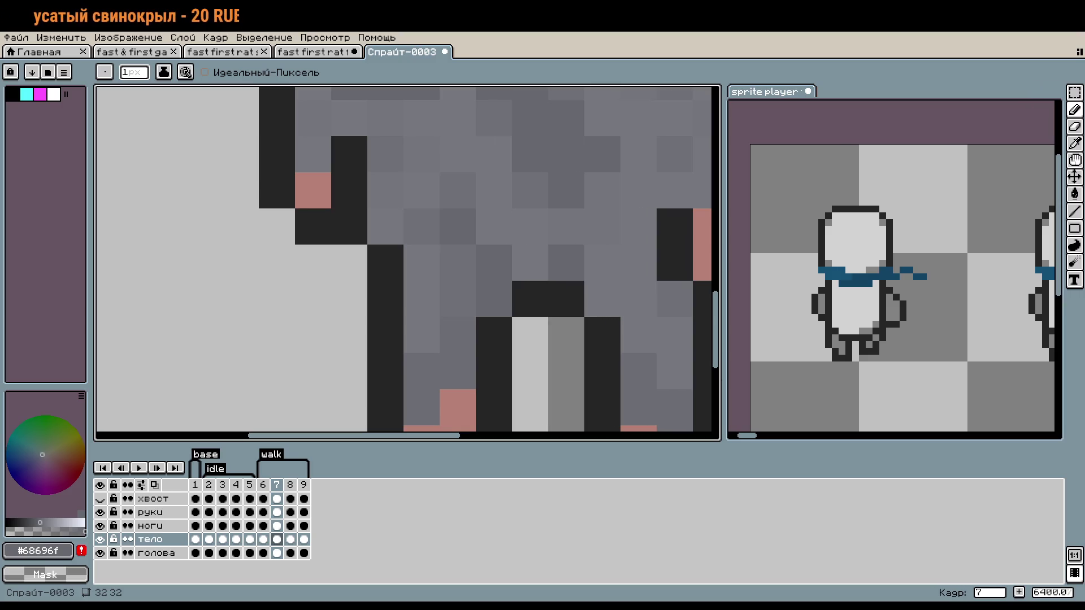
scroll(560, 297, "down", 5)
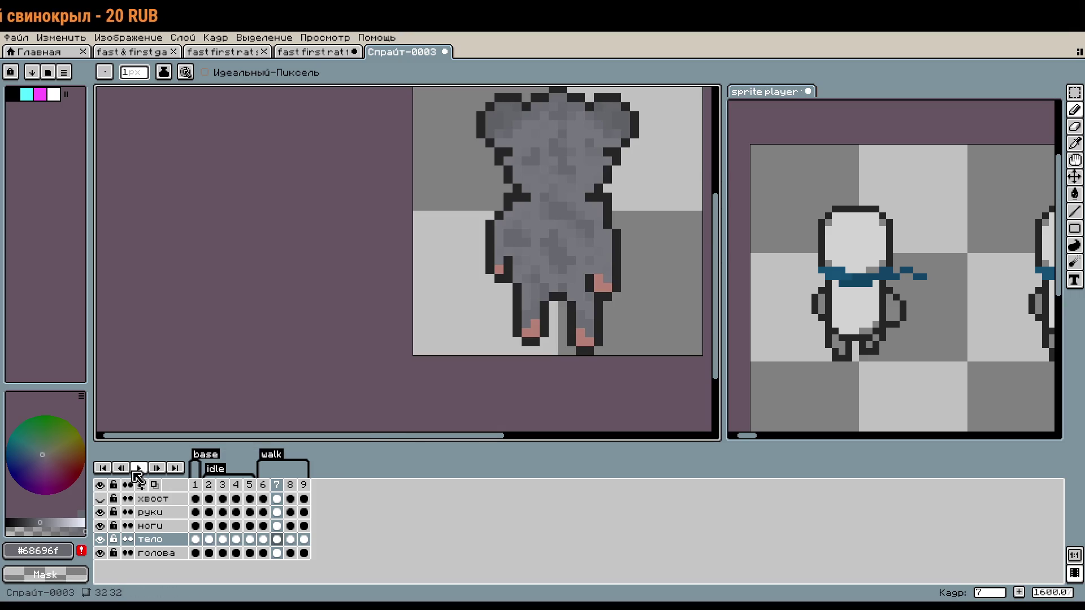
Preview the walk cycle, inspect frames 6, 7 and 8 individually, then resume looping playback.
left_click(138, 468)
scroll(613, 290, "down", 1)
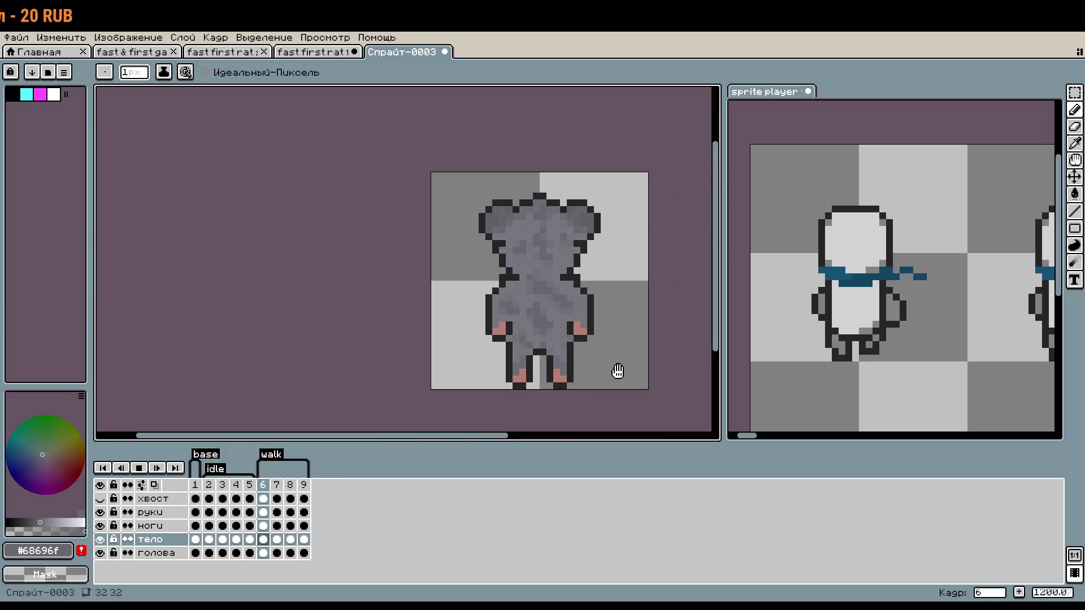
left_click(138, 469)
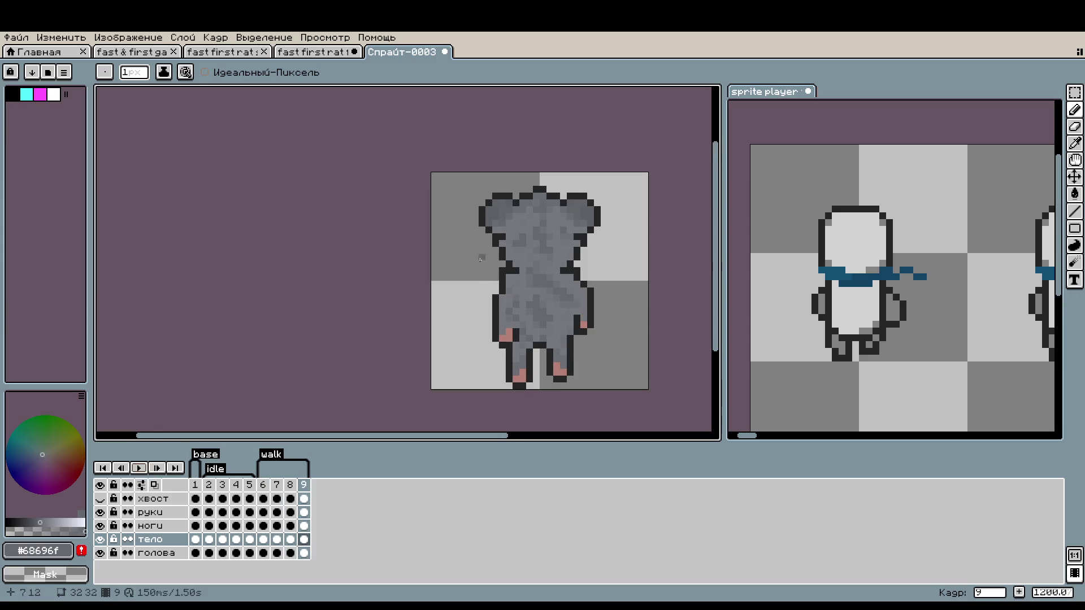
scroll(480, 259, "up", 3)
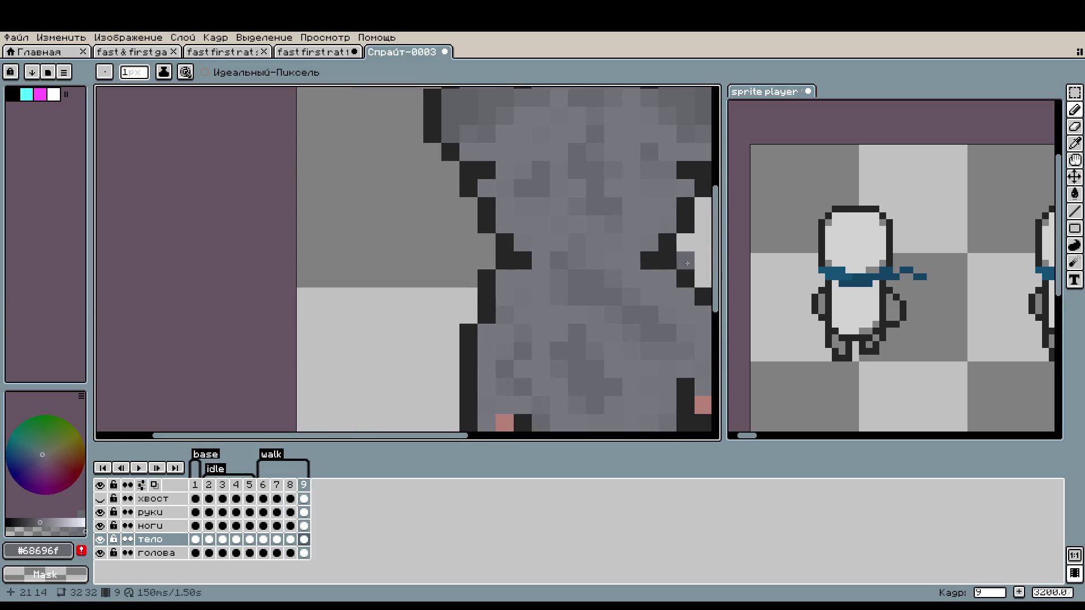
left_click(264, 486)
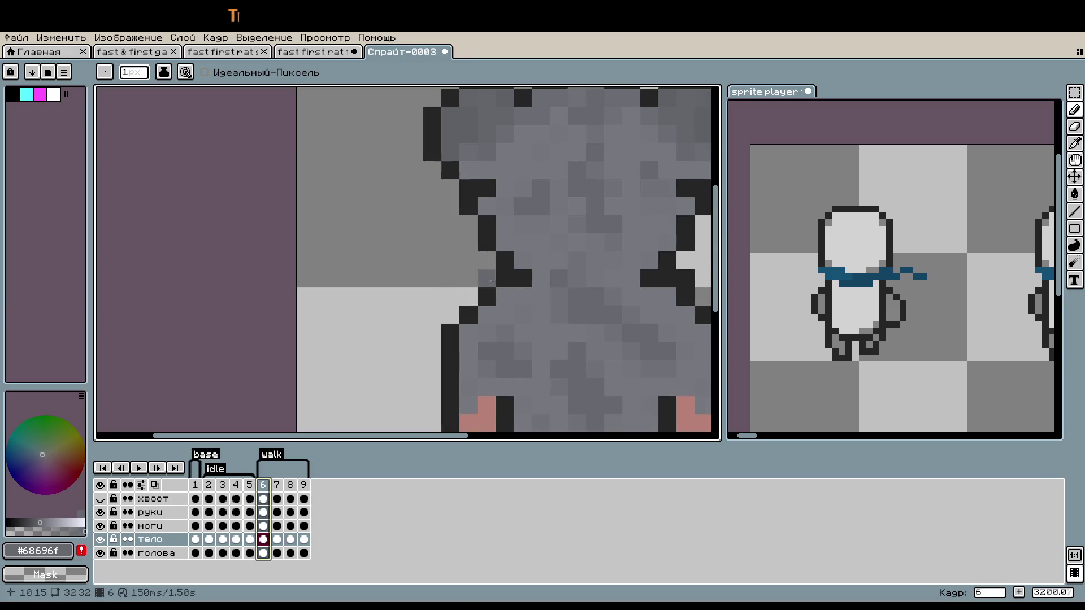
left_click_drag(578, 366, 482, 364)
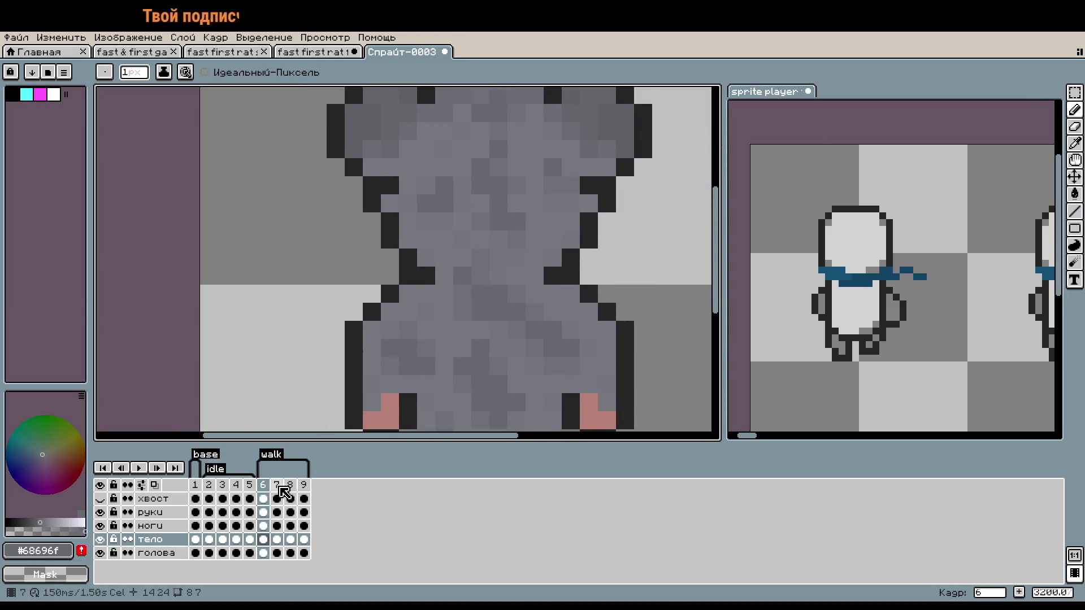
left_click(276, 484)
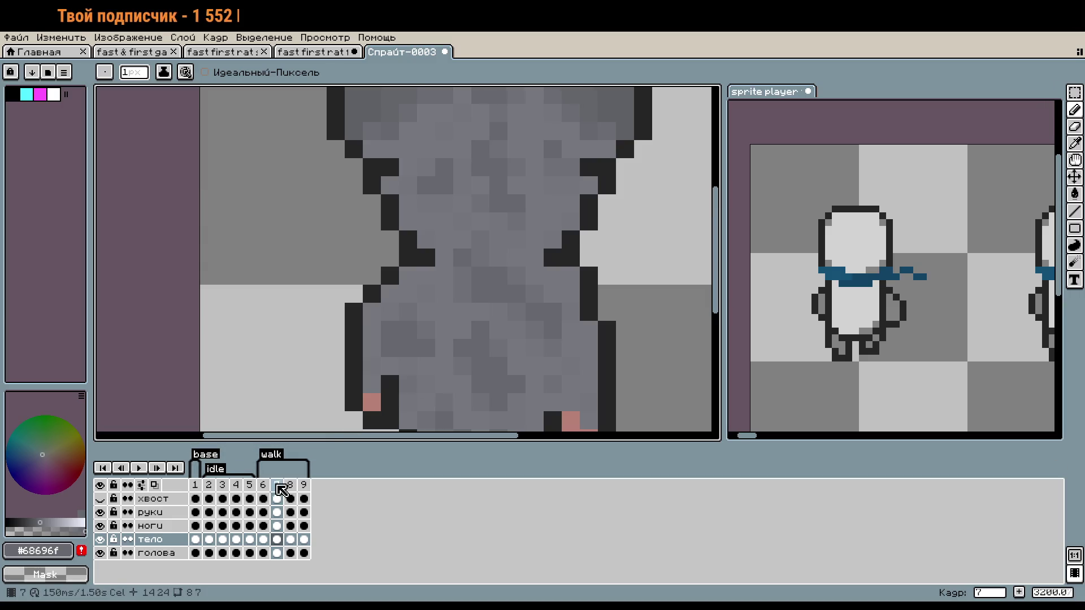
left_click(290, 486)
scroll(607, 287, "down", 3)
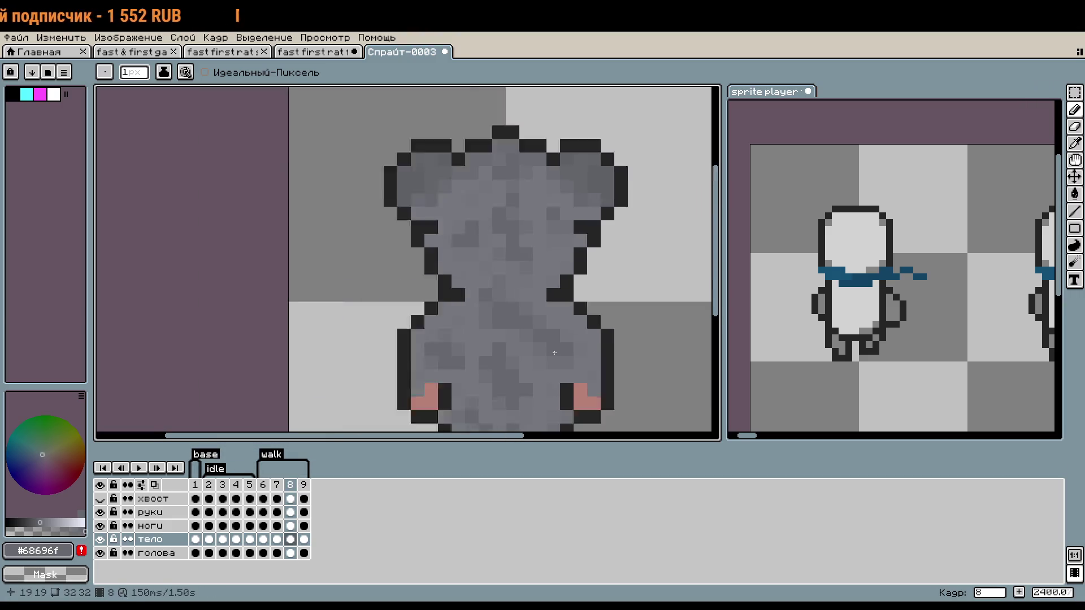
left_click(135, 467)
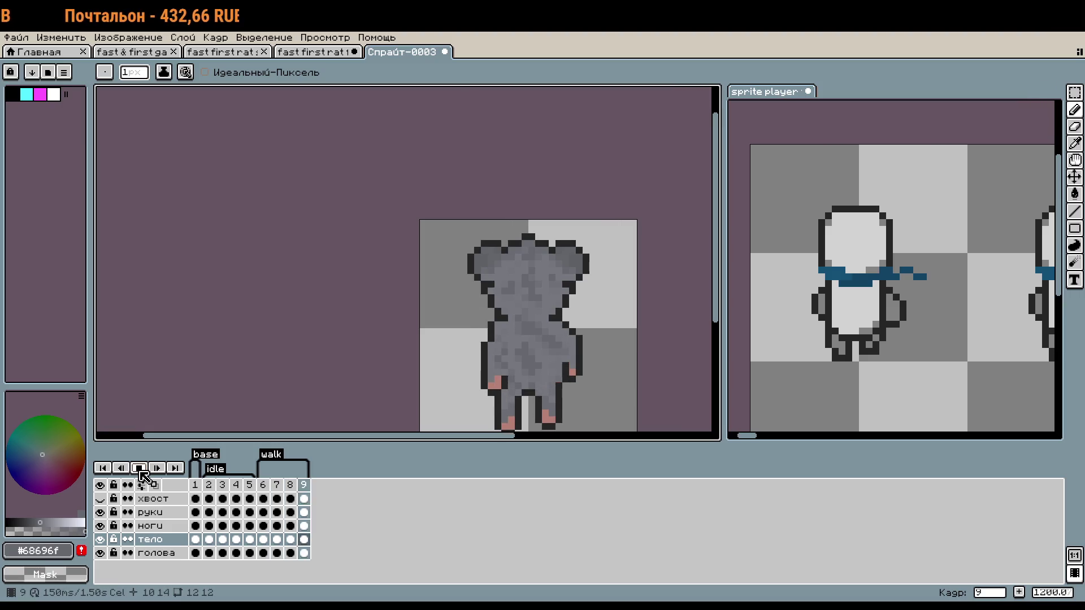
Marquee-select the rat's lower half in frames 7–9 on the хвост tail layer, then deselect.
left_click_drag(301, 311, 298, 224)
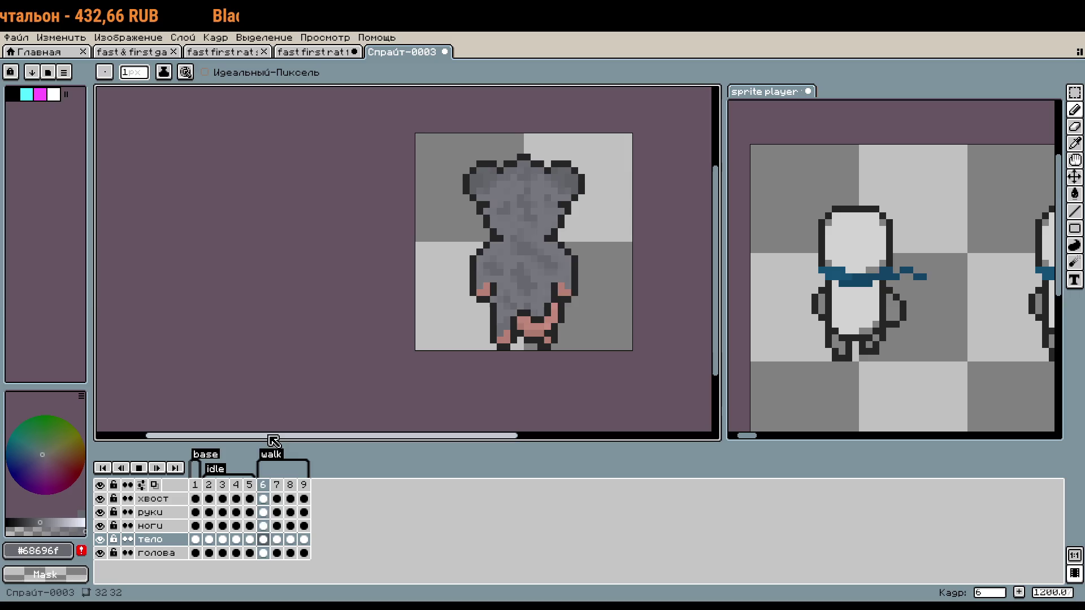
left_click(275, 486)
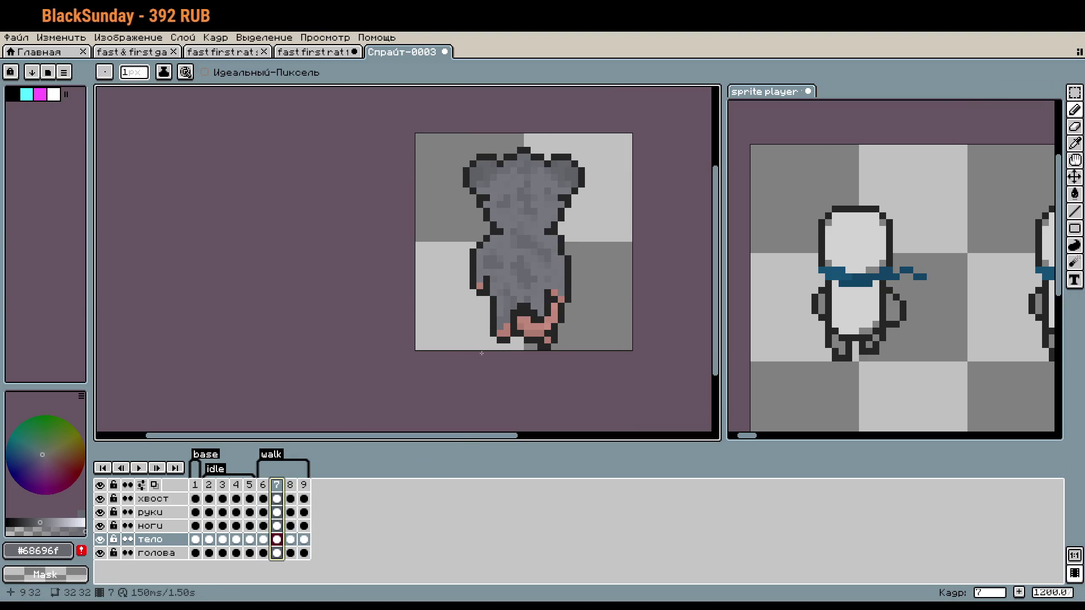
key("m")
mouse_move(453, 266)
left_mouse_down()
mouse_move(586, 375)
mouse_move(615, 362)
left_mouse_up()
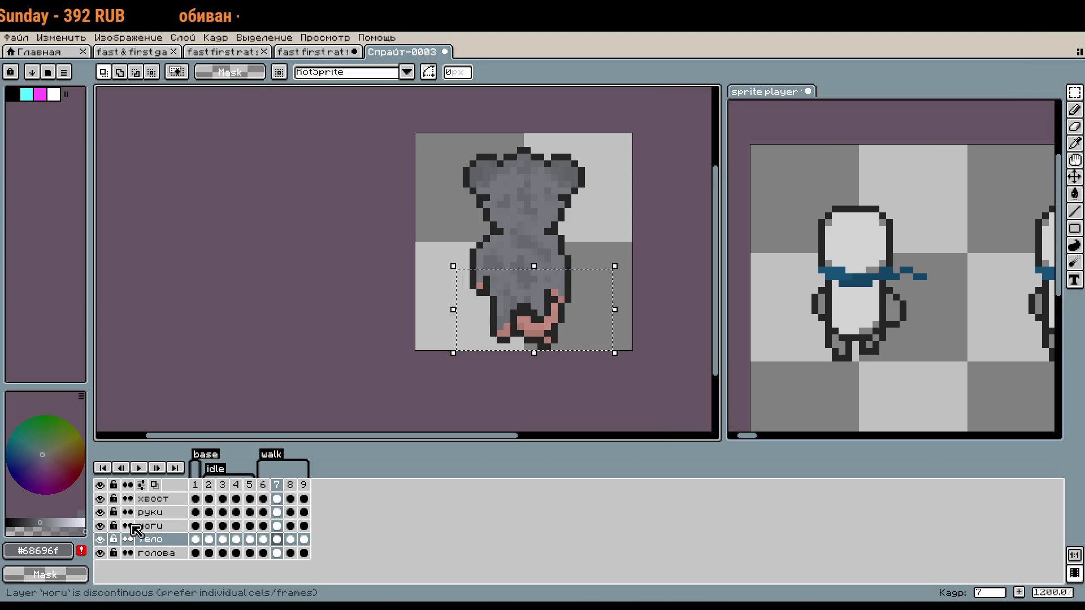
left_click(269, 373)
left_click(179, 501)
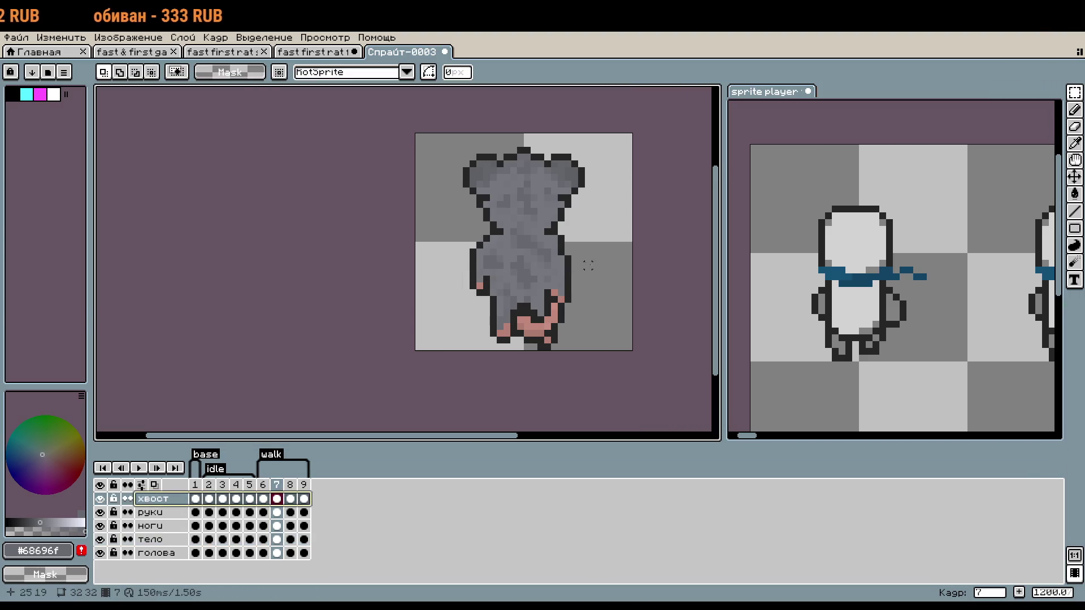
left_click_drag(436, 257, 593, 382)
left_click(608, 319)
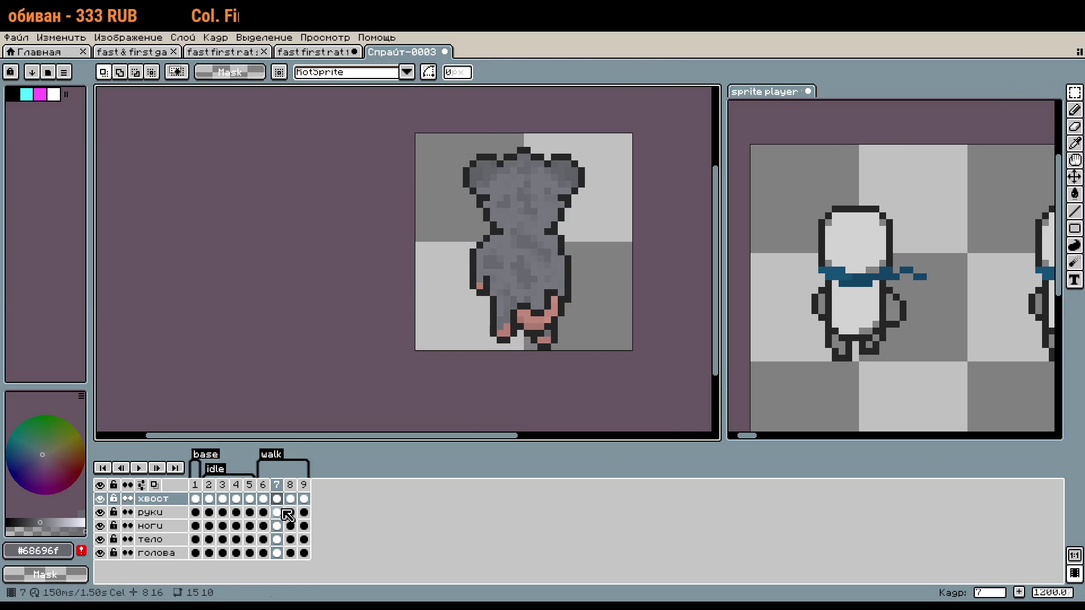
left_click(290, 500)
left_click(304, 499)
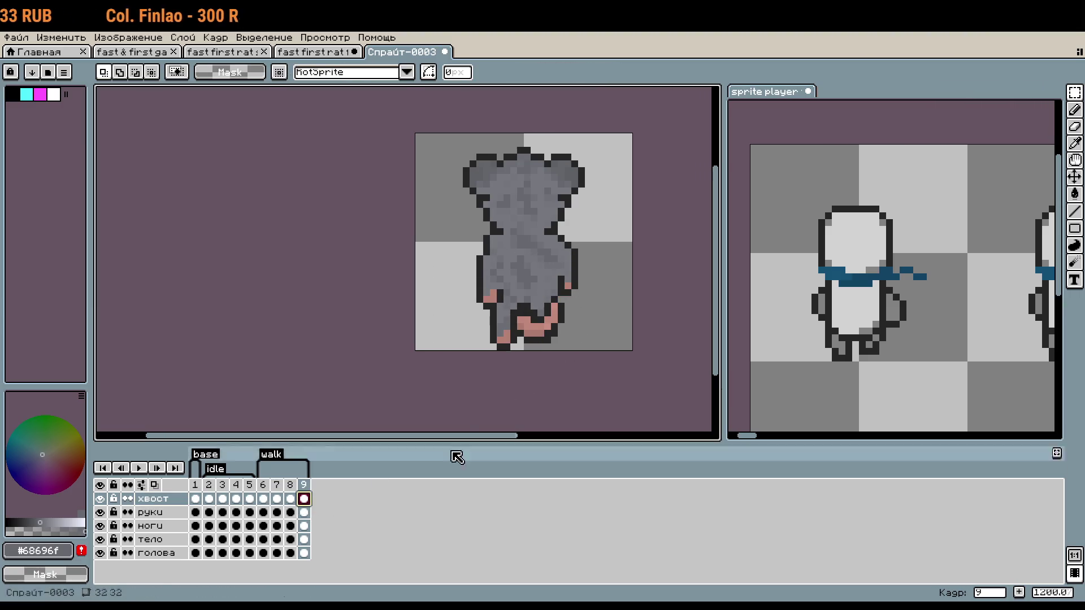
left_click_drag(537, 270, 628, 362)
left_click(662, 320)
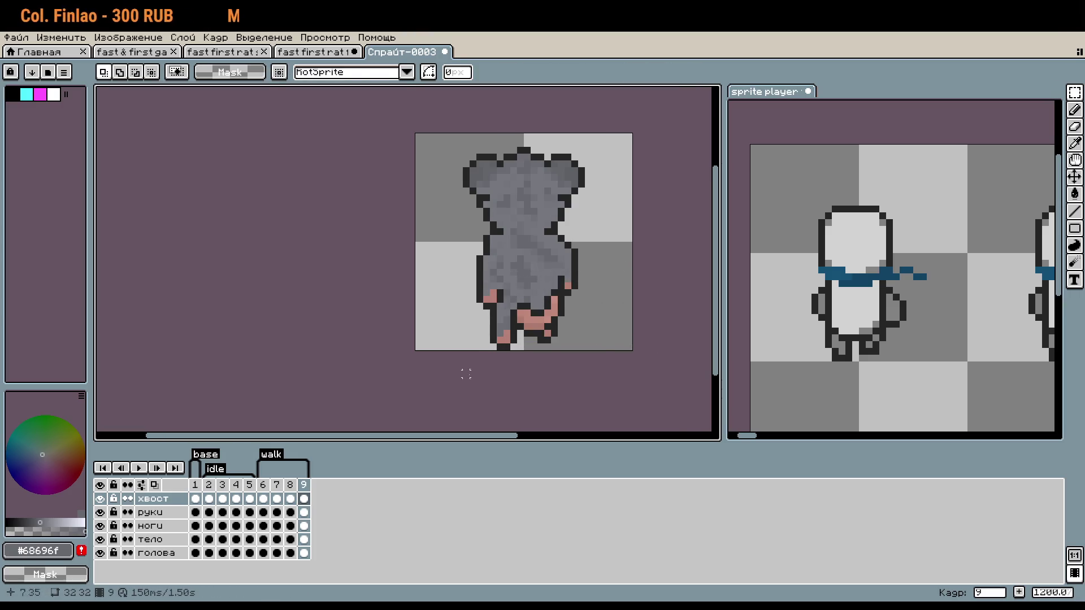
Hide every layer except хвост and return to the start of the animation.
left_click(144, 470)
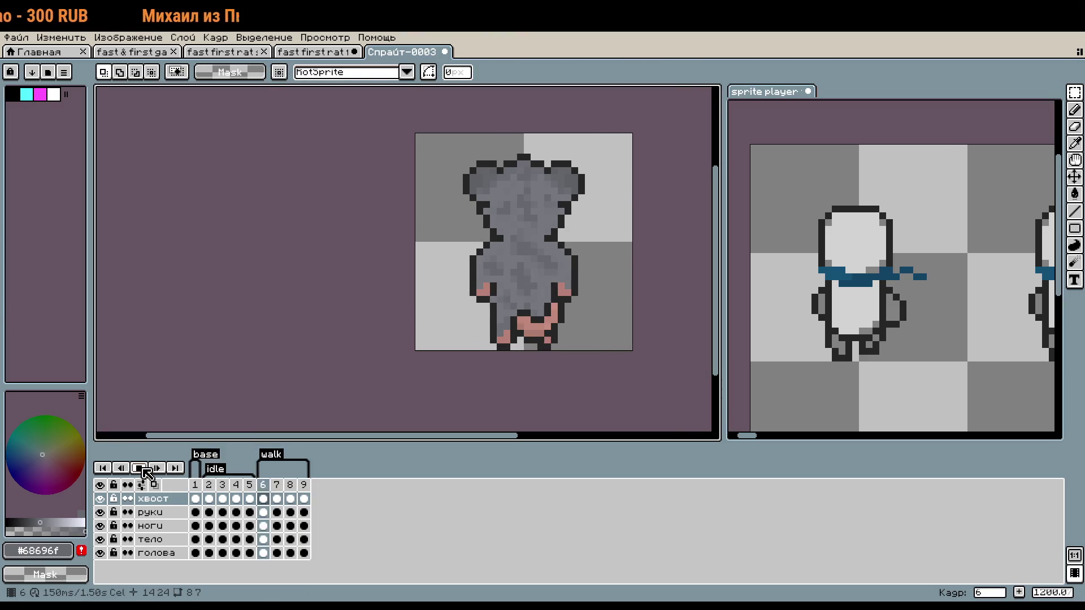
left_click(144, 470)
scroll(508, 331, "up", 4)
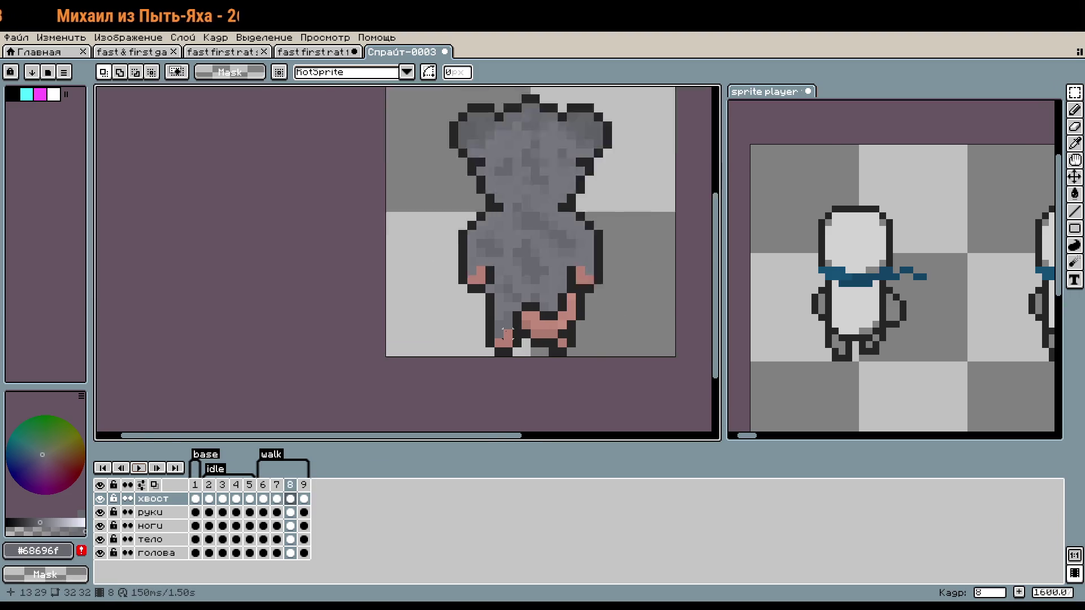
left_click_drag(100, 512, 100, 554)
left_click(210, 486)
Select frame 5's tail and replace frame 8's tail with the pasted copy.
left_click(139, 468)
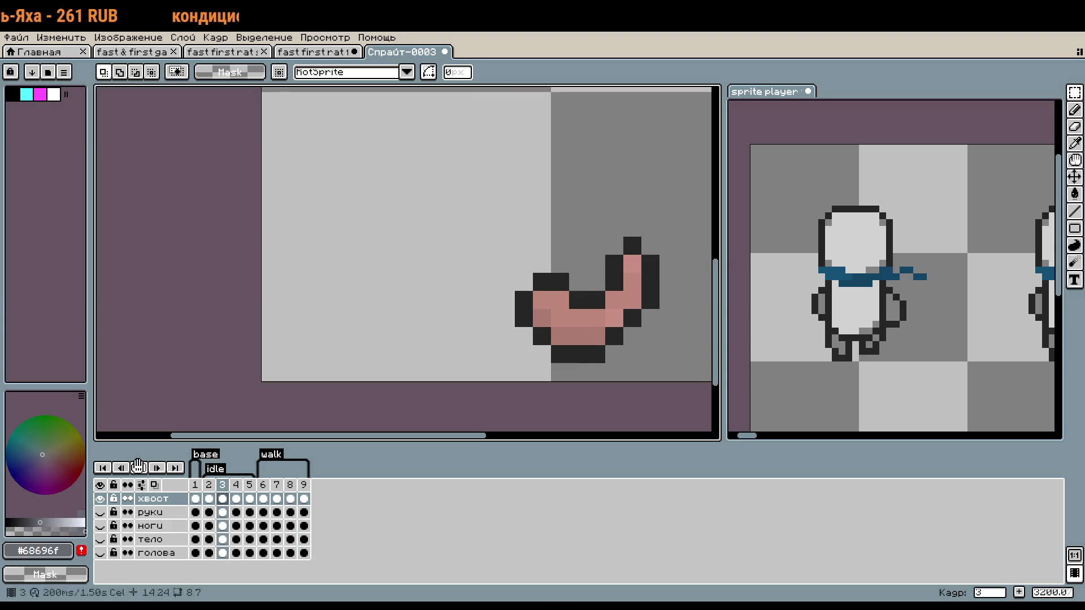
left_click(139, 469)
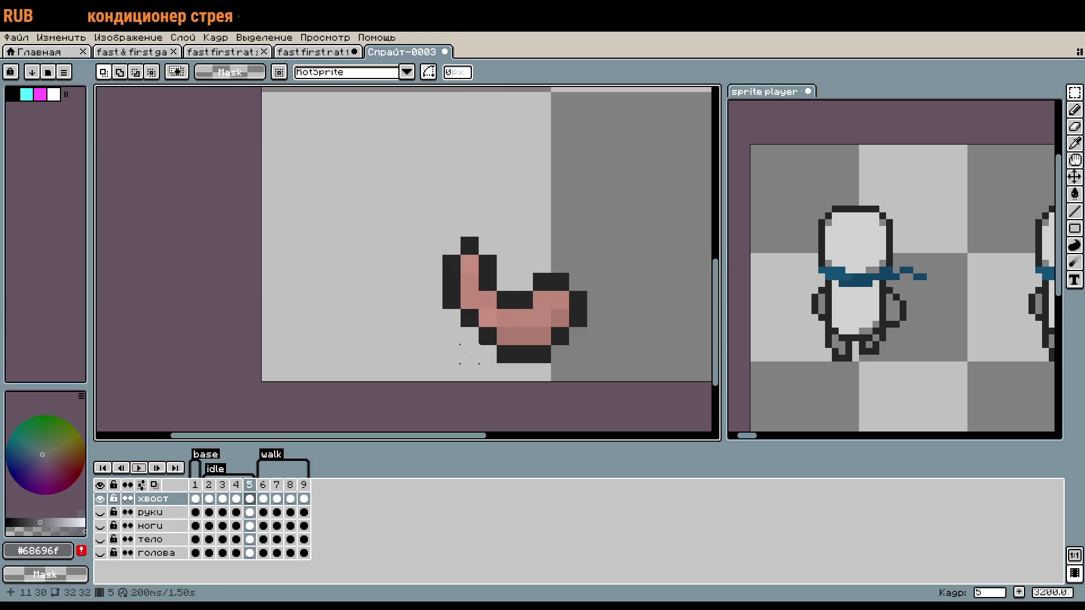
left_click_drag(414, 209, 589, 380)
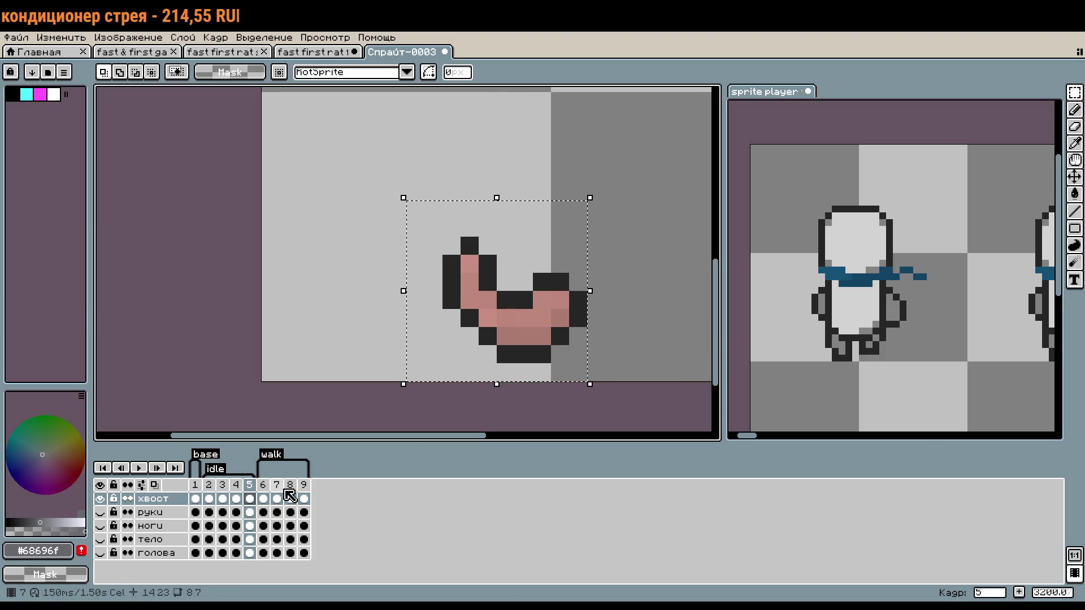
left_click(277, 492)
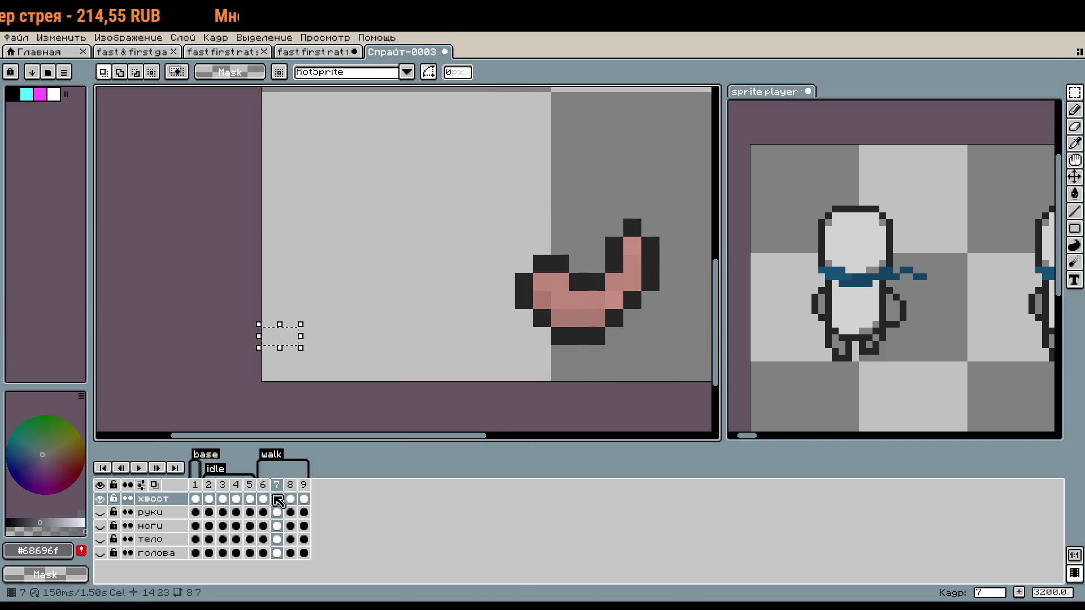
left_click(291, 495)
scroll(541, 372, "right", 2)
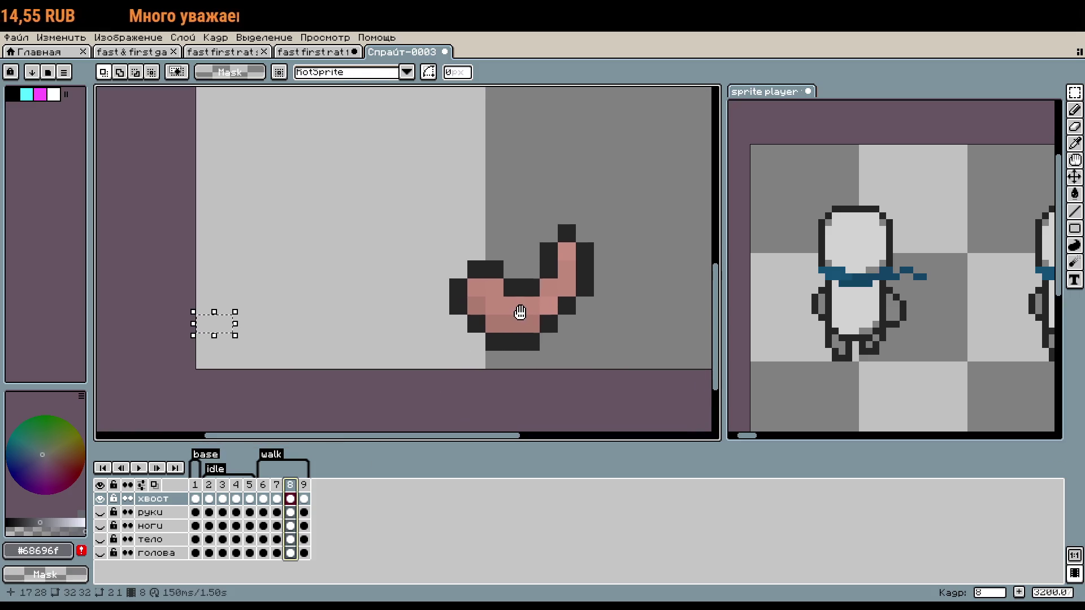
mouse_move(411, 170)
left_mouse_down()
mouse_move(610, 339)
mouse_move(650, 358)
left_mouse_up()
key("Delete")
key("ctrl+v")
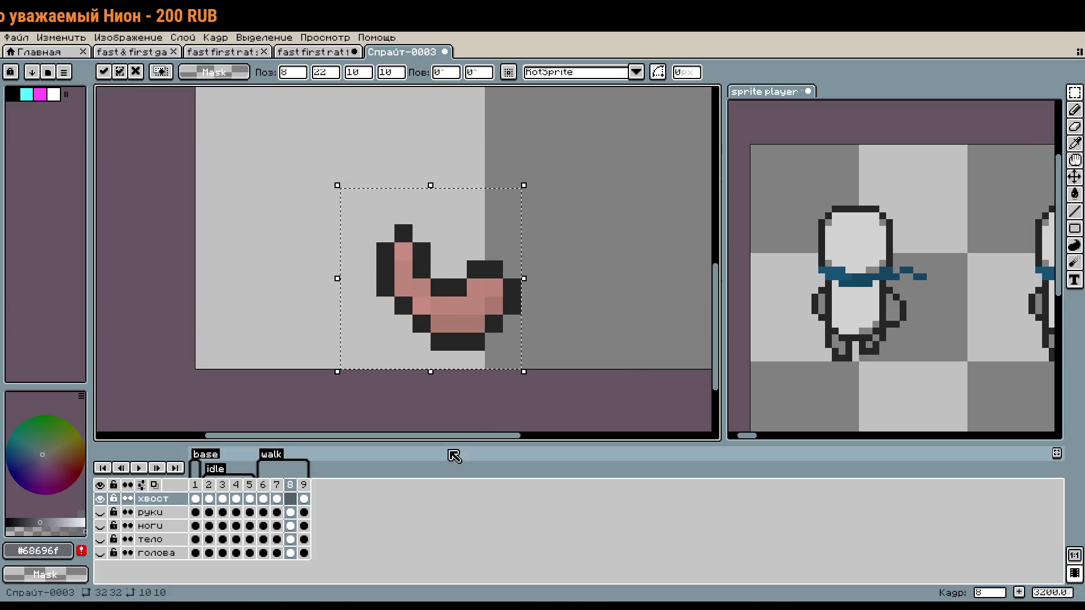
key("Return")
Replace frame 9's tail with the copied frame 5 tail, nudged up one pixel.
left_click(306, 486)
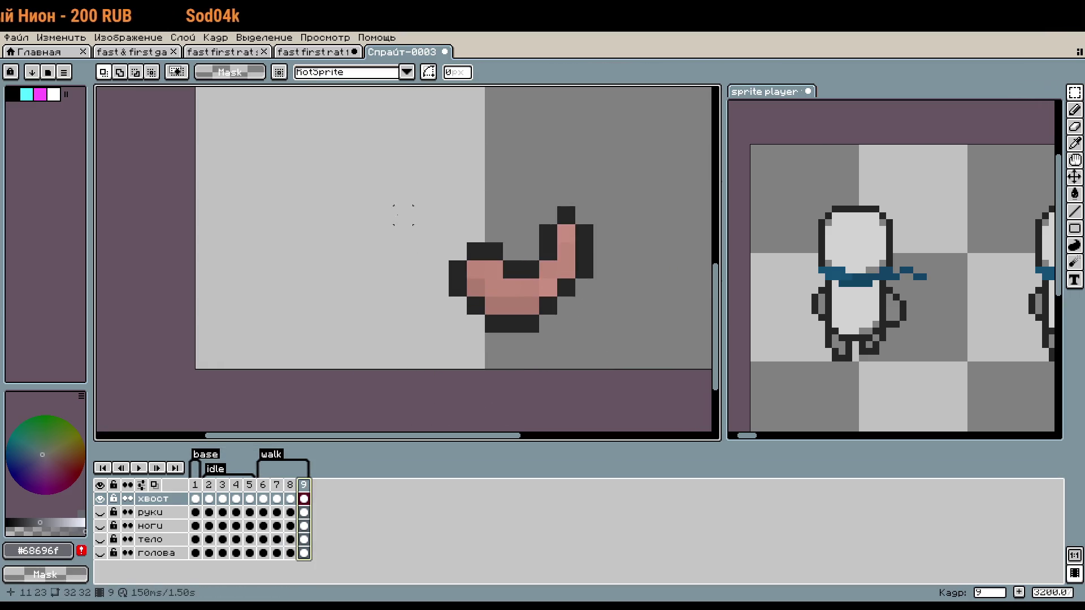
left_click_drag(411, 205, 661, 357)
key("Delete")
key("ctrl+v")
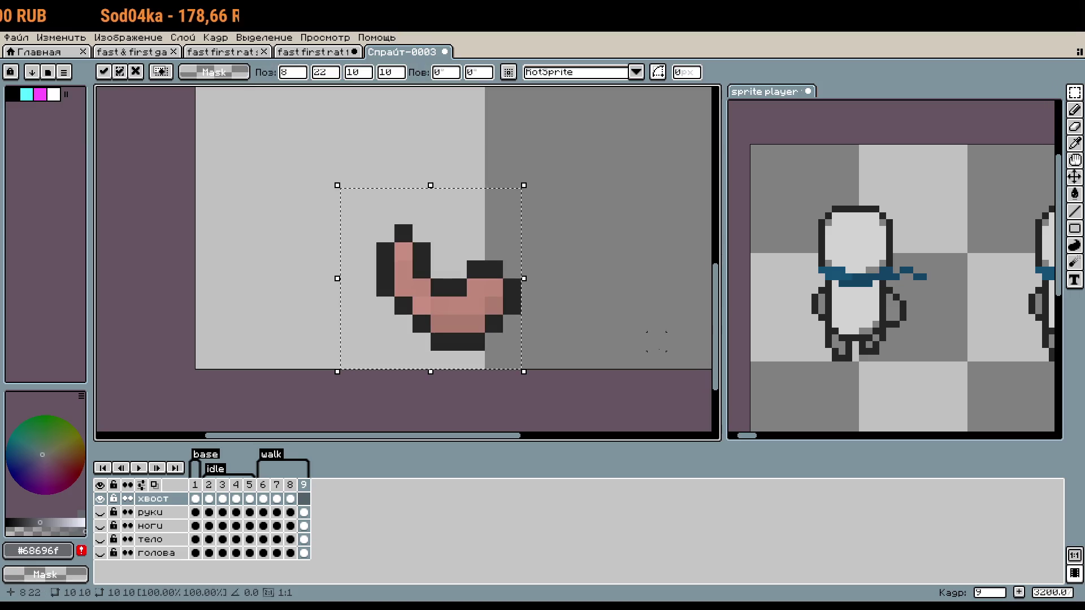
key("Up")
key("Return")
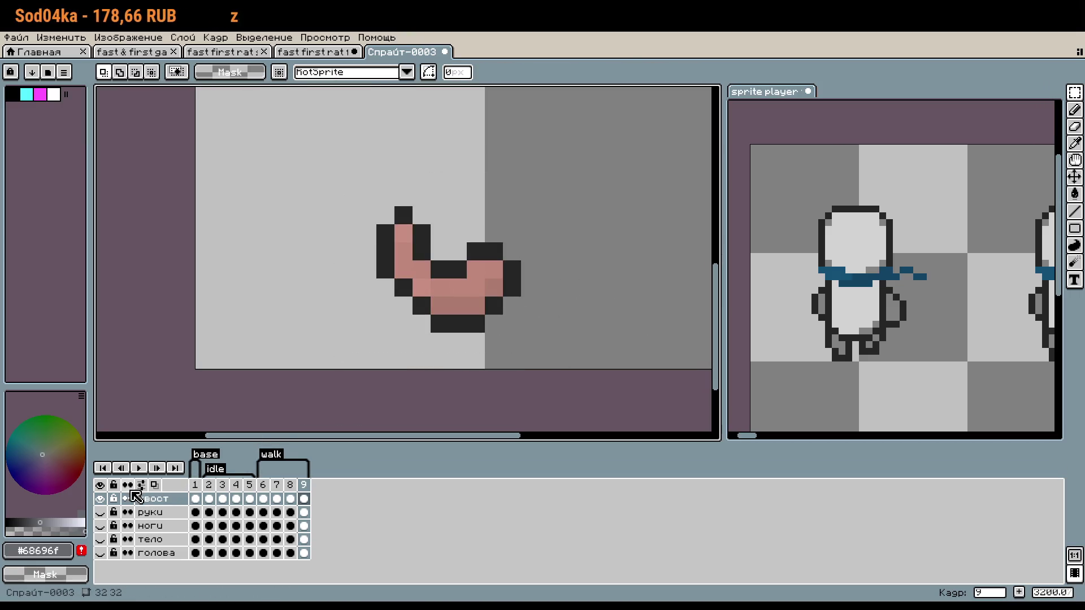
Unhide the руки, ноги and тело layers and zoom out.
left_click(100, 512)
left_click(100, 526)
left_click(100, 539)
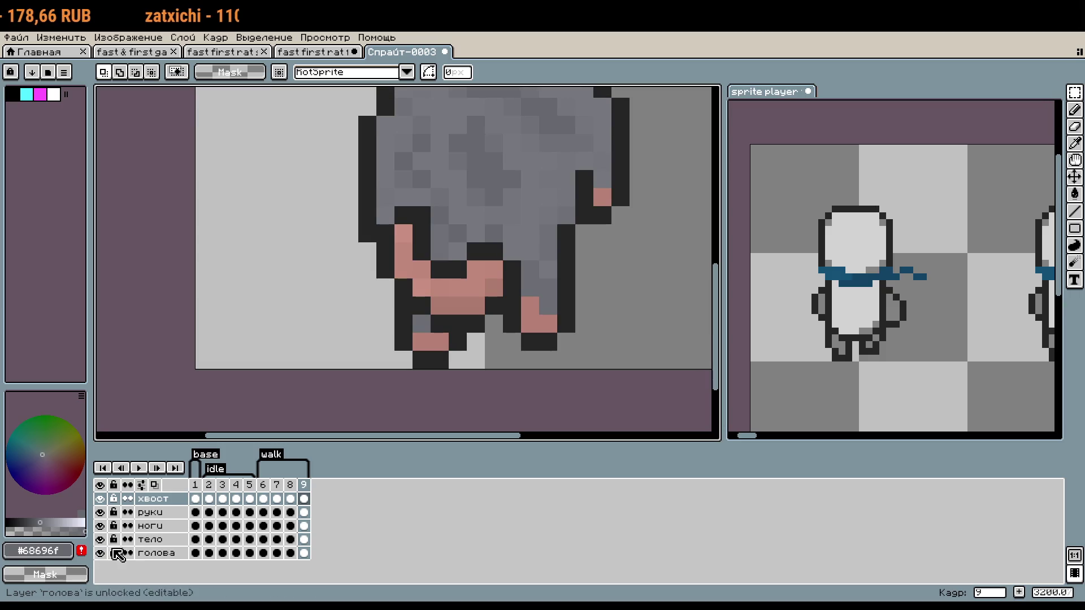
scroll(577, 337, "down", 1)
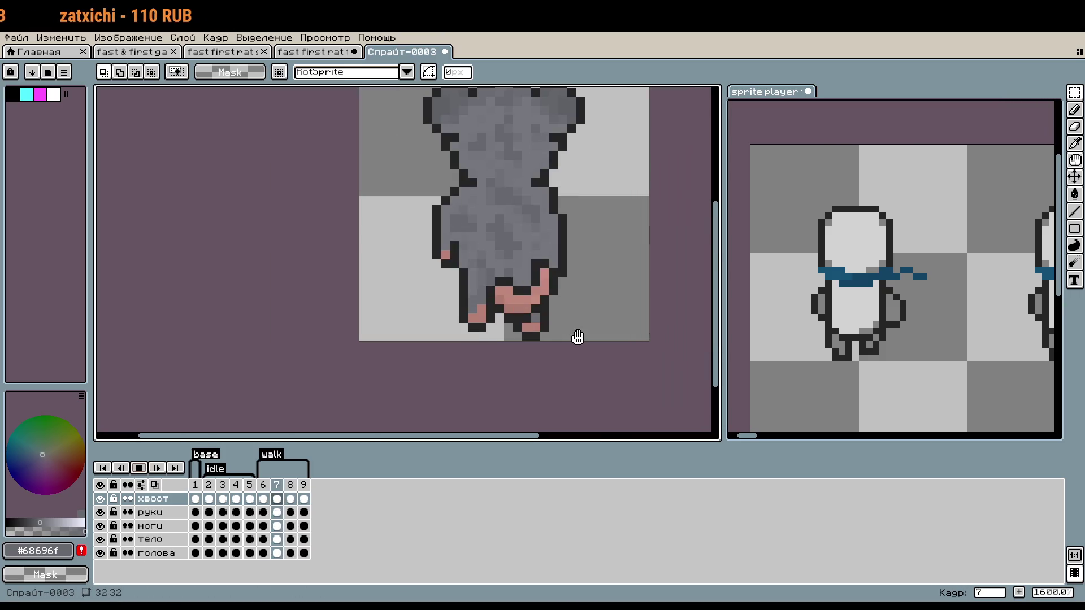
Flip back and forth between walk frames 6–9 to compare the poses with the new tail.
key("Left")
key("Left")
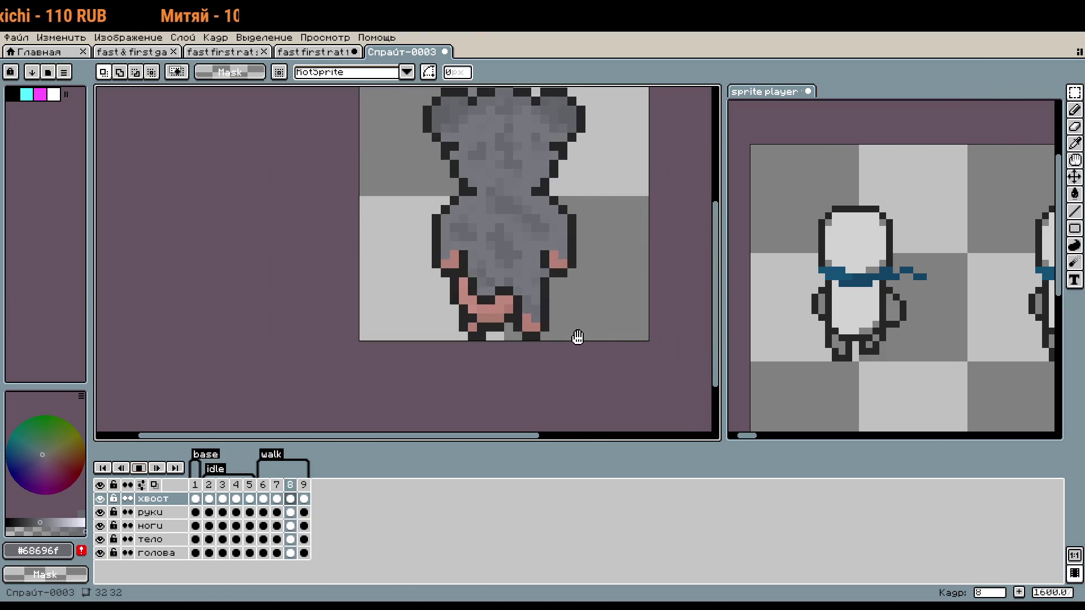
key("Right")
key("Right")
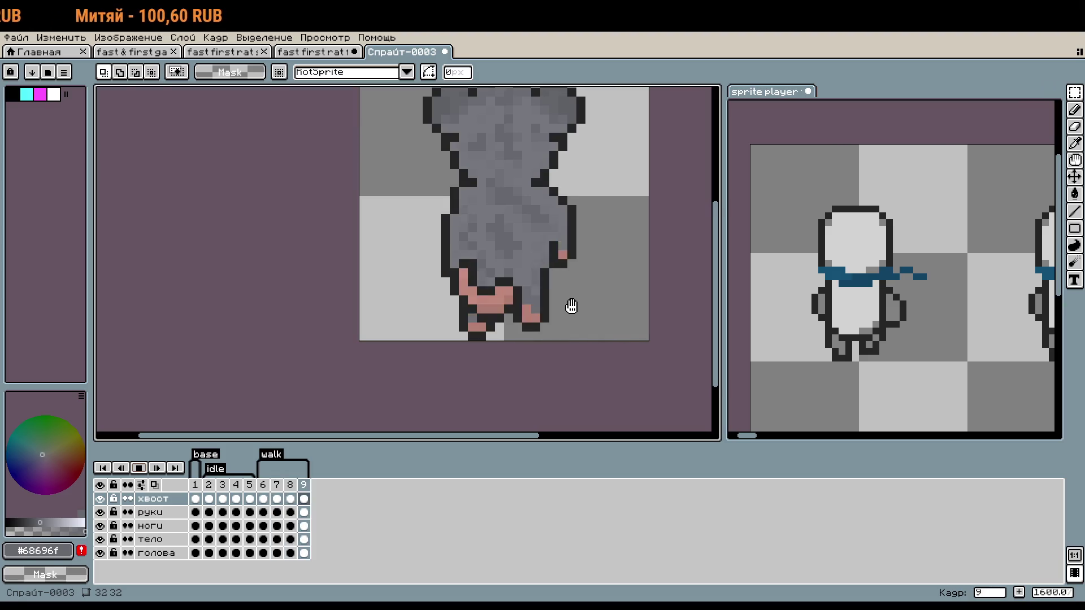
key("Left")
key("Left")
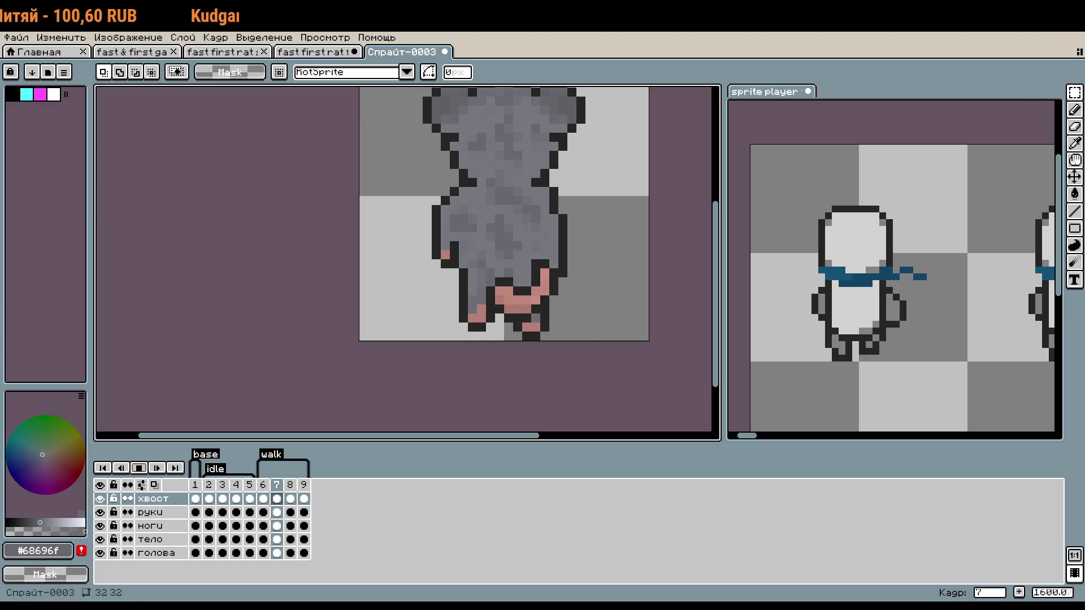
key("Right")
key("Right")
key("Left")
key("Left")
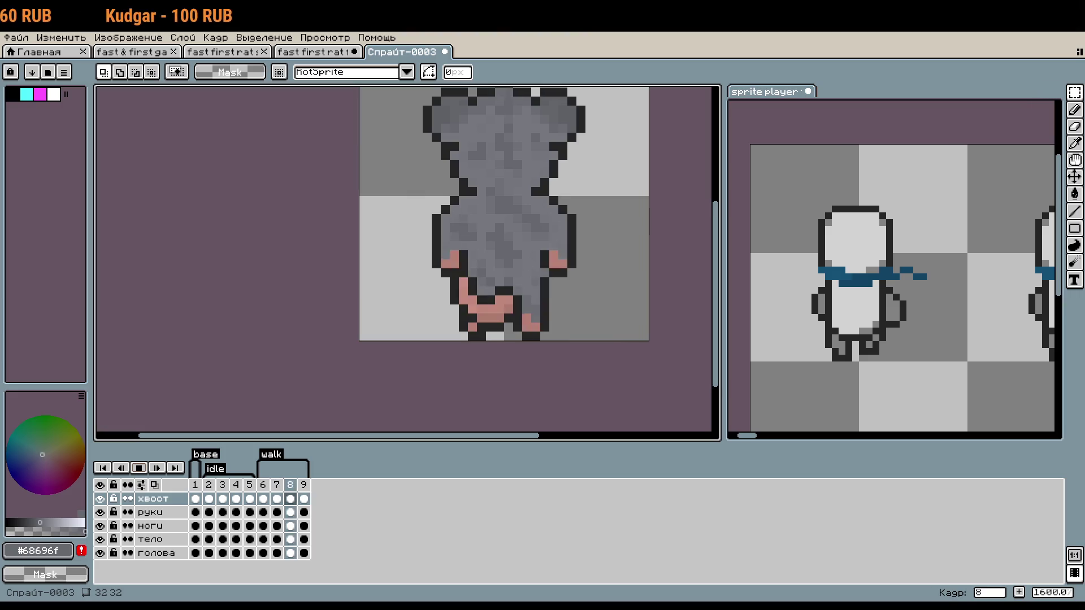
key("Right")
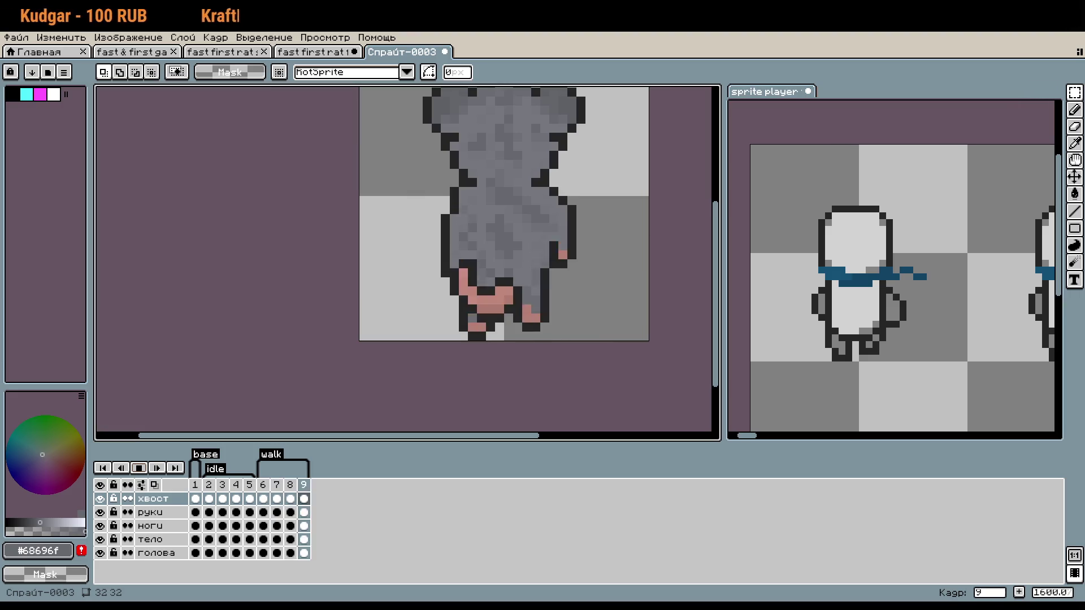
key("Left")
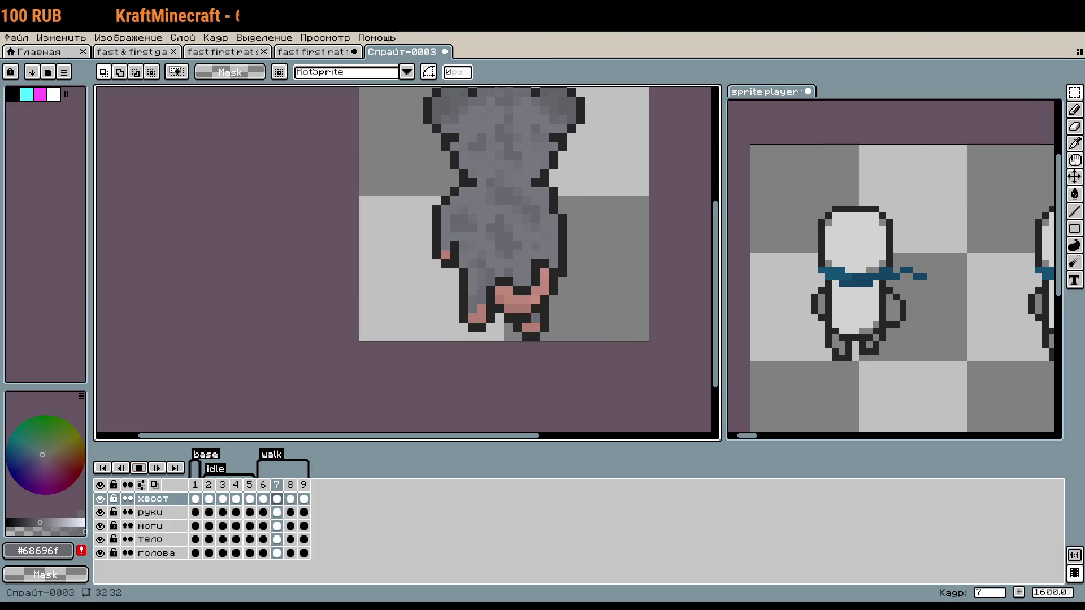
key("Right")
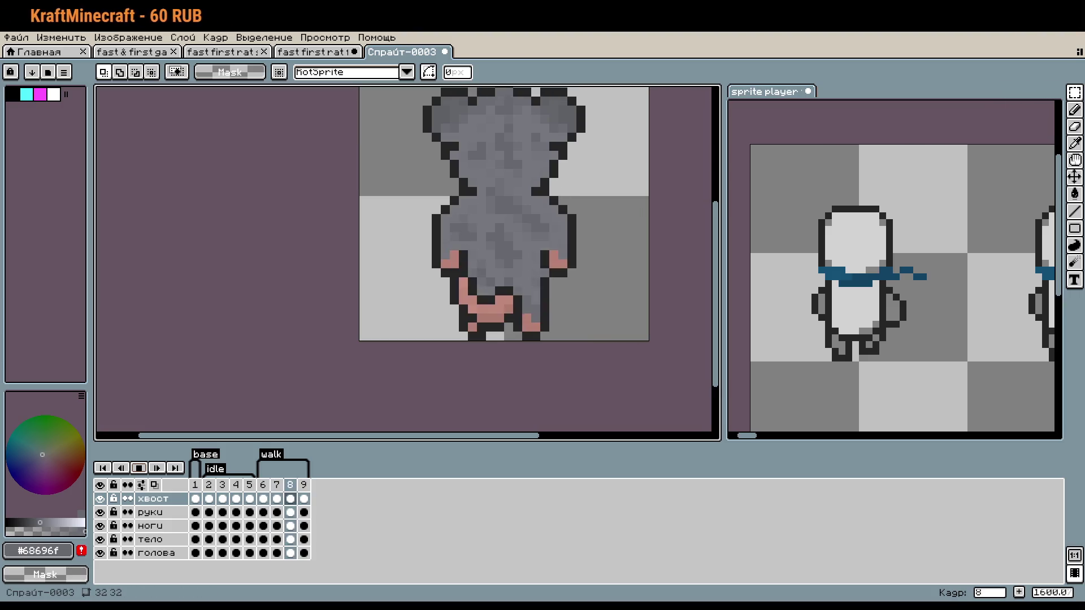
key("Left")
key("Right")
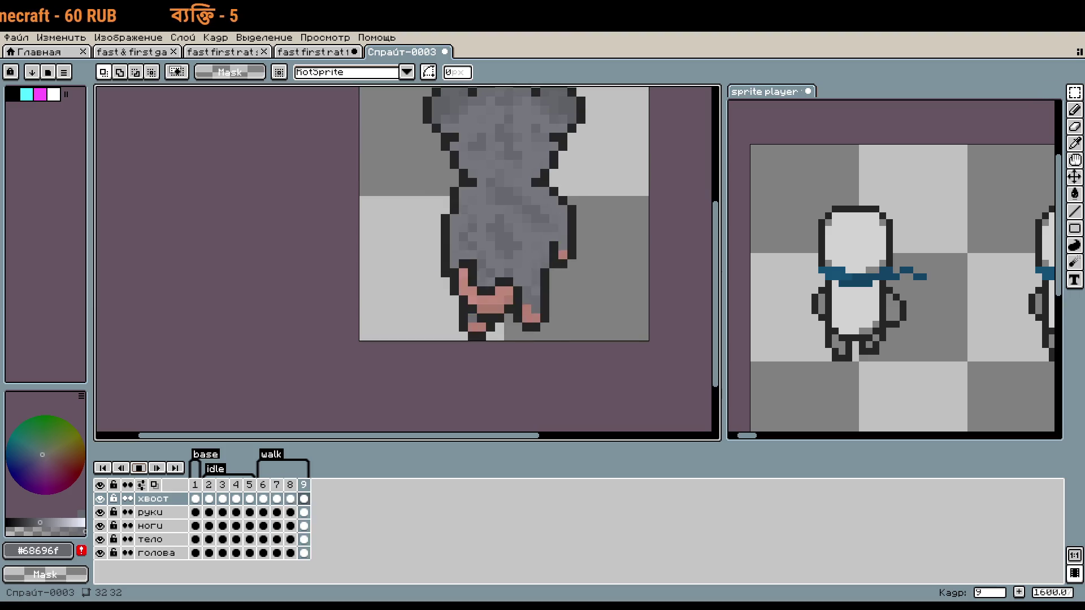
key("Left")
key("Left")
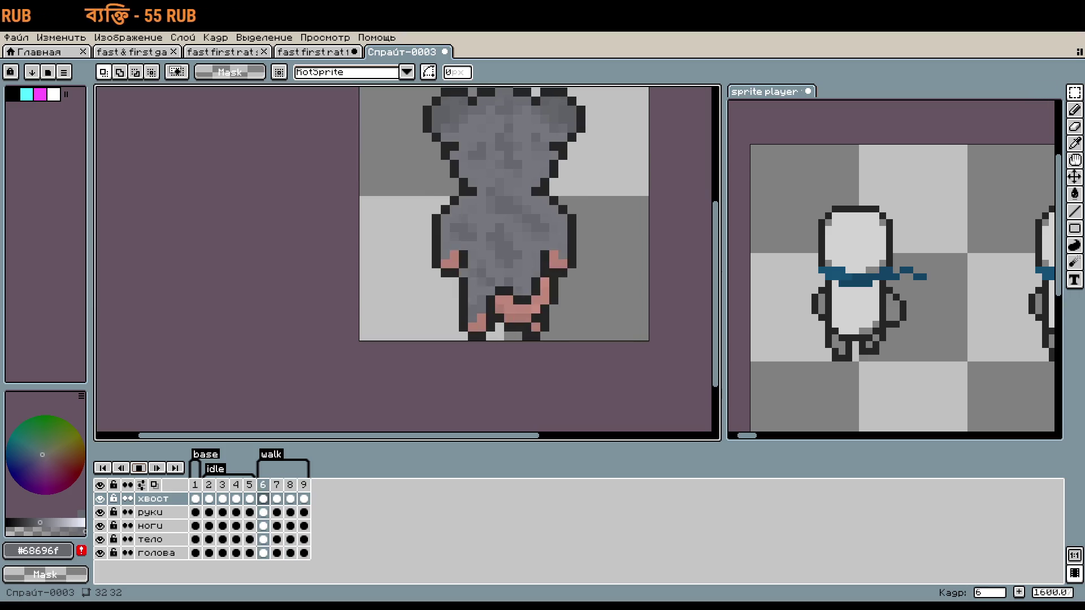
key("Right")
key("Right")
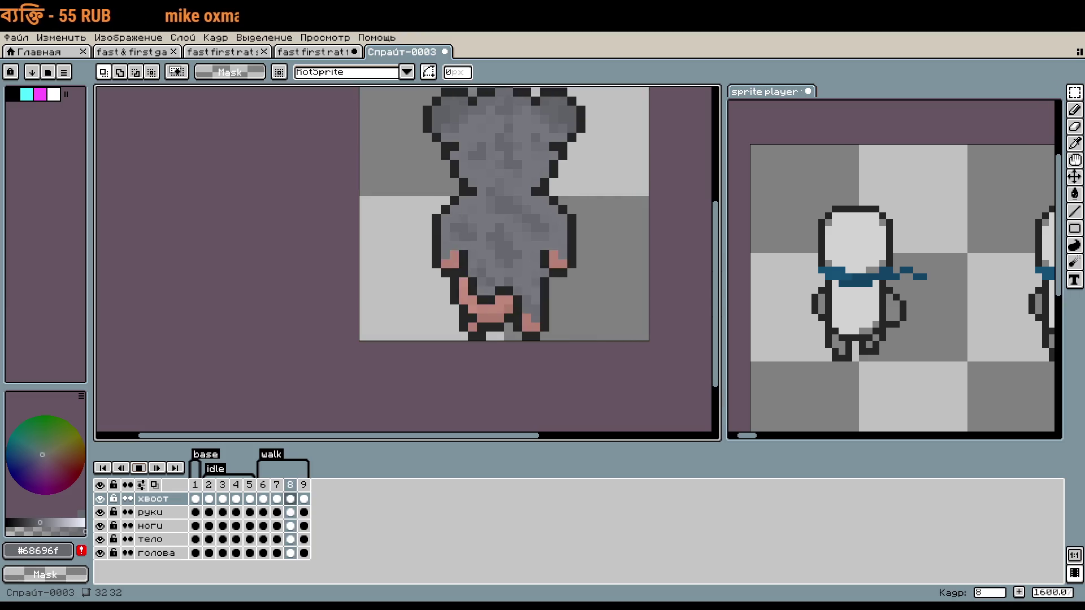
key("Left")
key("Left")
key("Right")
key("Right")
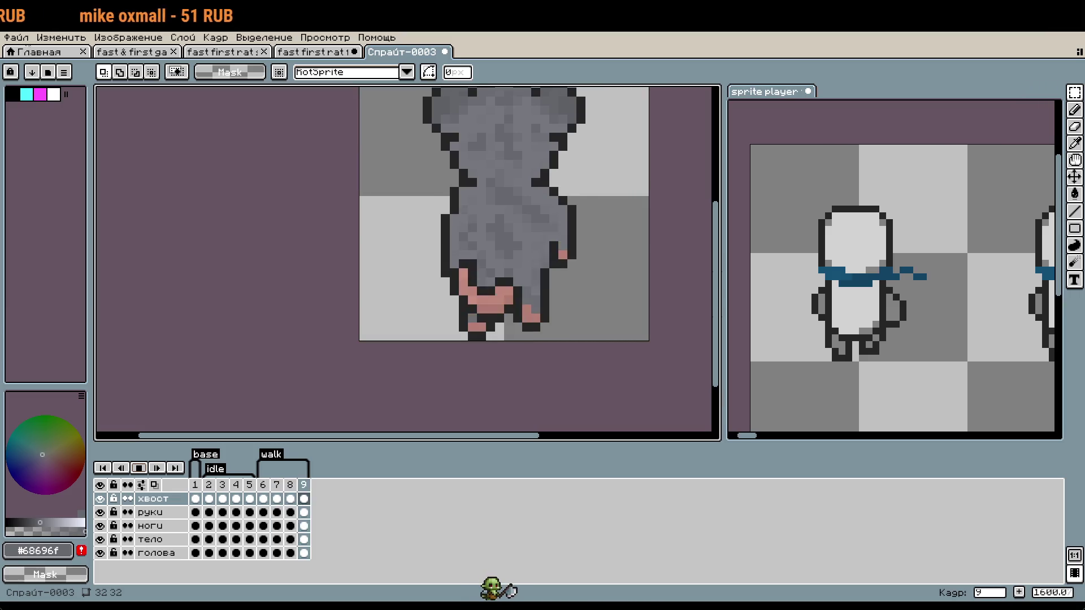
key("Left")
key("Left")
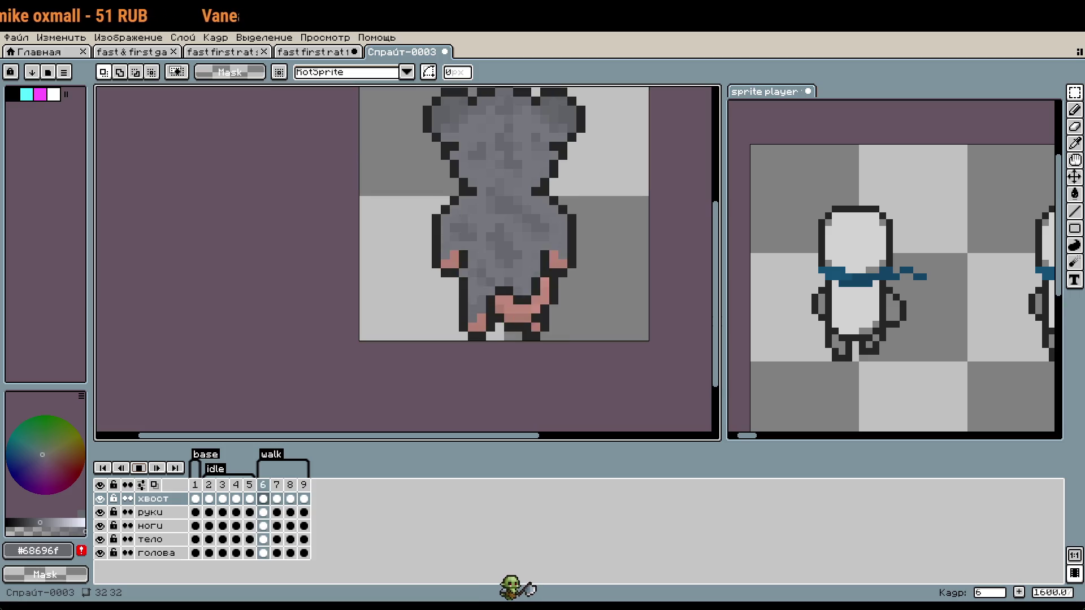
key("Right")
key("Right")
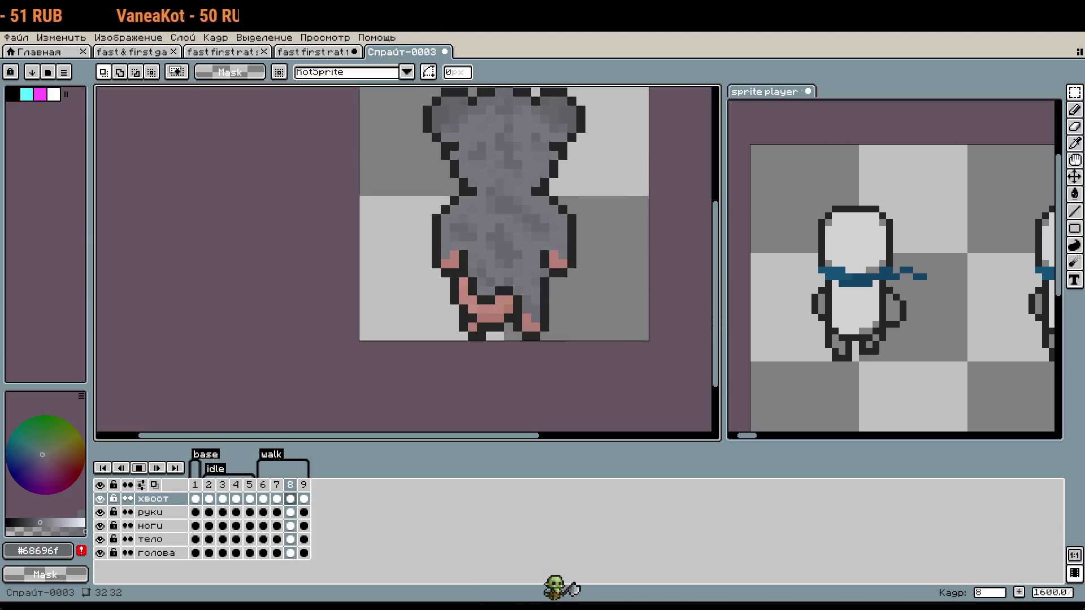
key("Left")
key("Left")
key("Right")
key("Right")
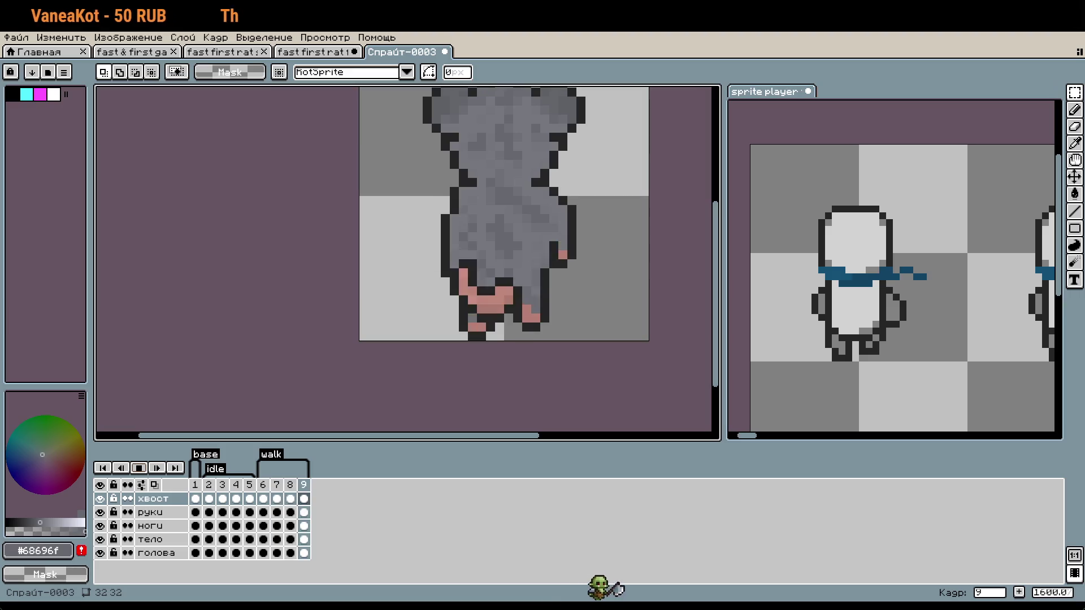
key("Left")
key("Left")
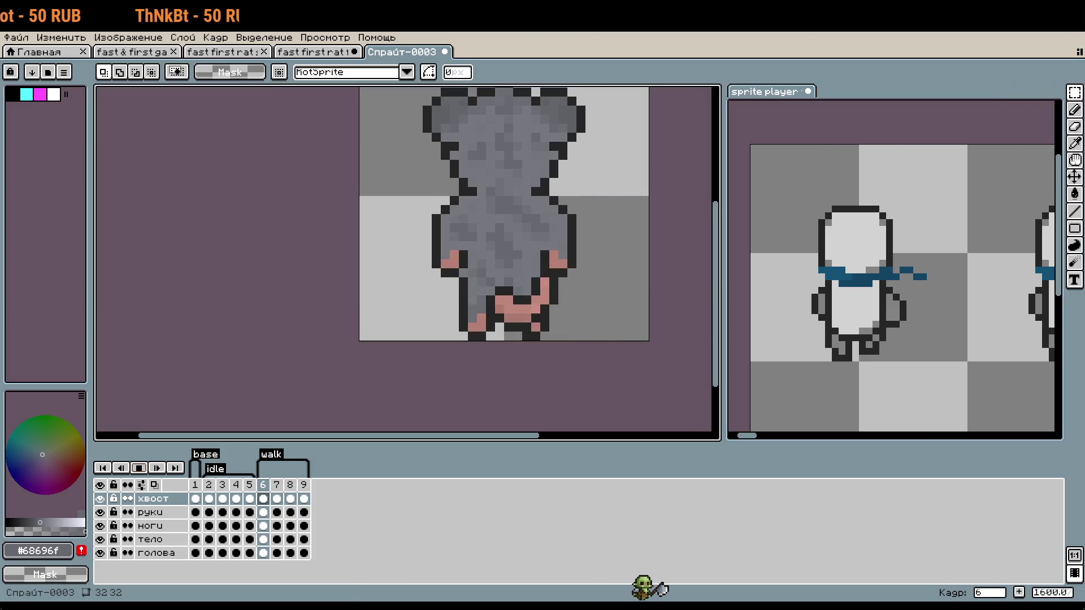
key("Right")
key("Right")
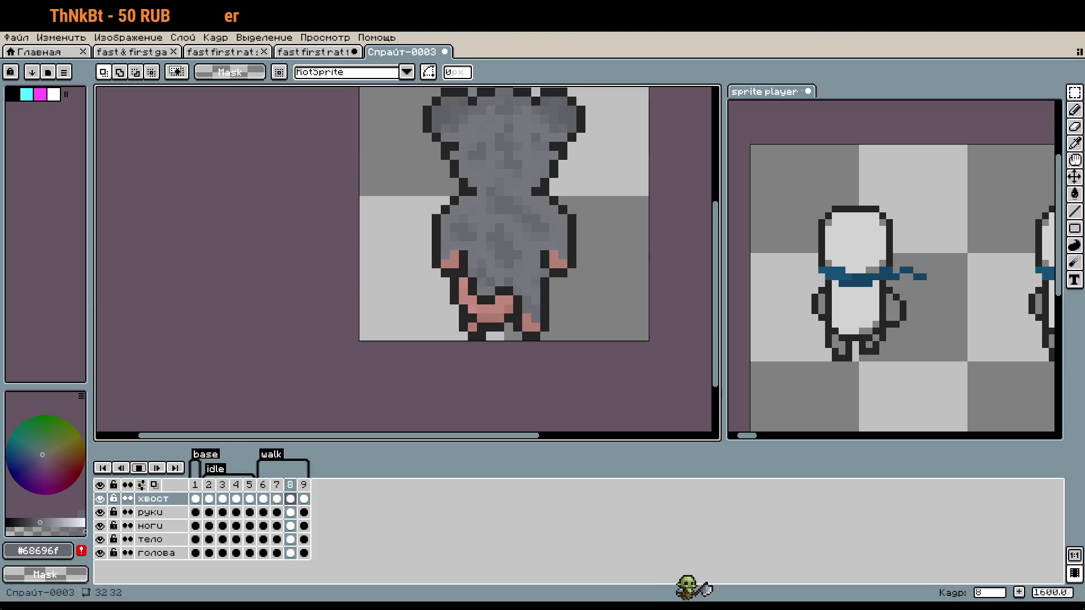
key("Right")
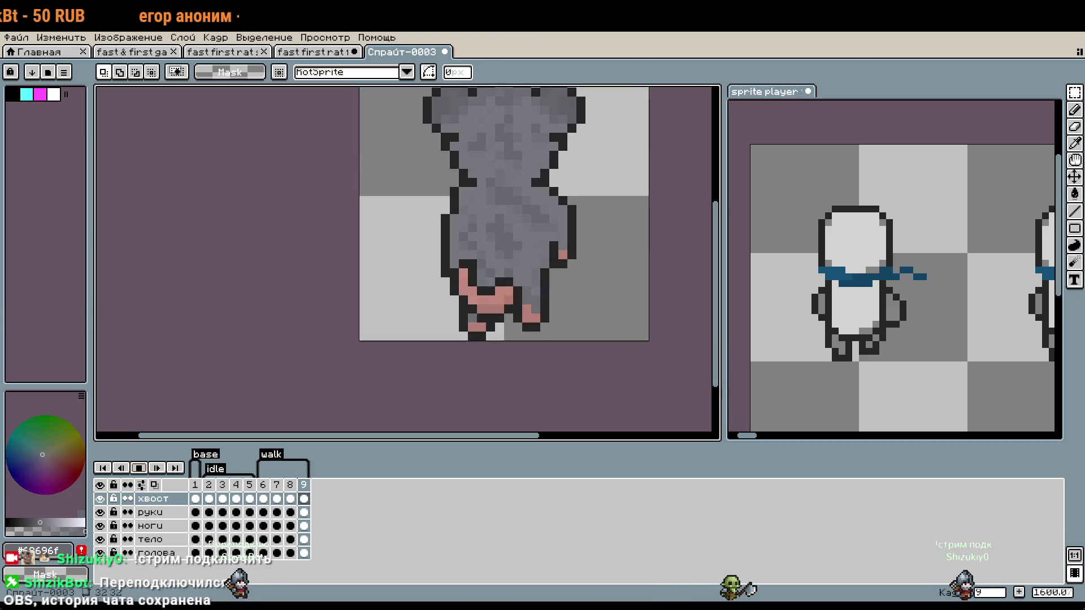
key("Left")
key("Right")
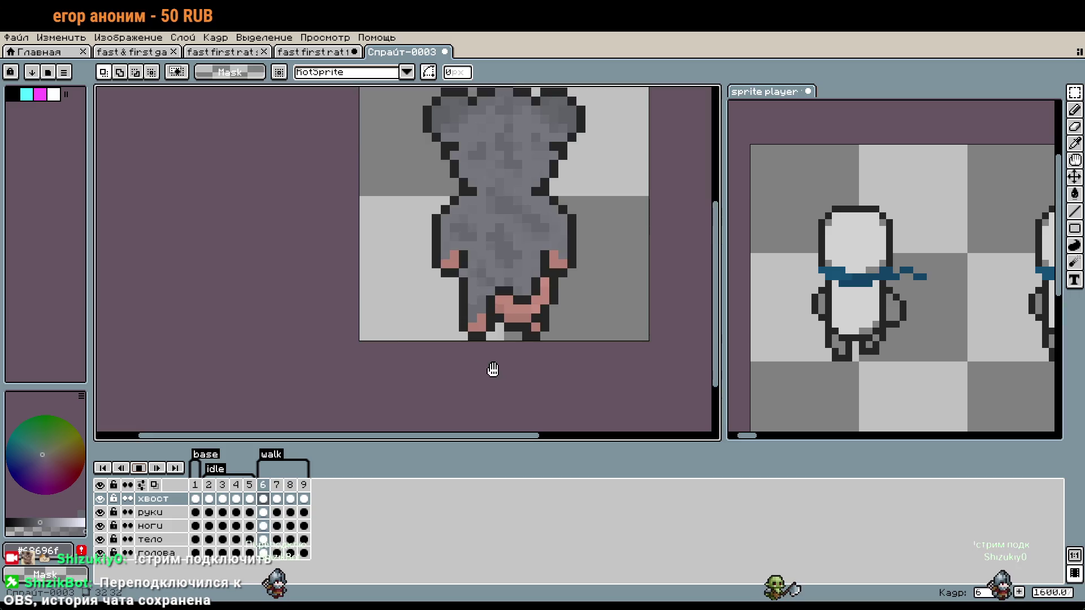
Zoom out and compare walk frames 6 and 8 once more.
scroll(491, 367, "down", 1)
key("Left")
key("Left")
key("Left")
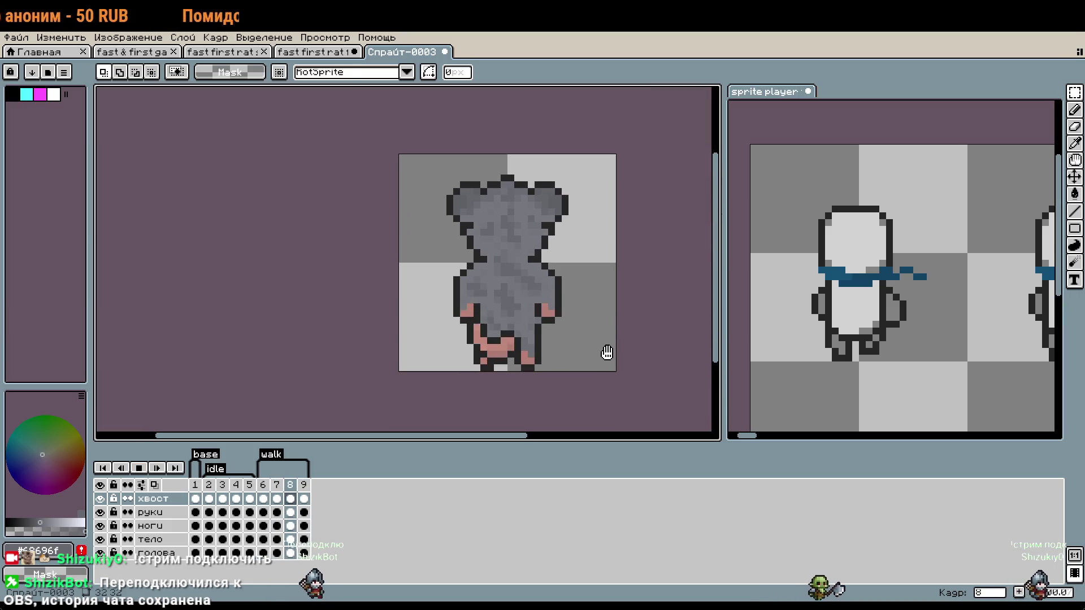
key("Right")
key("Right")
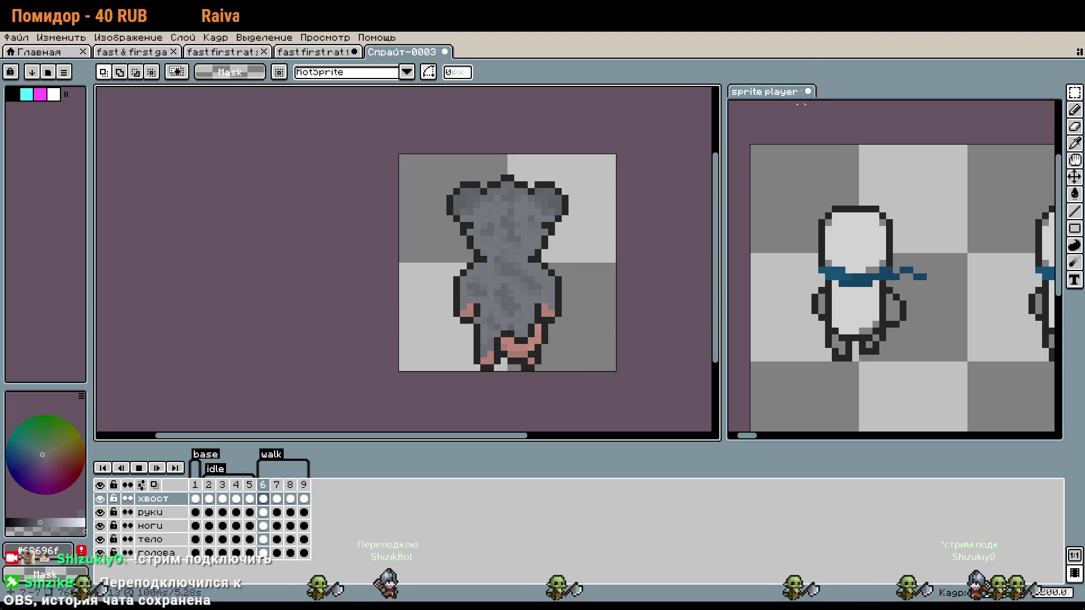
Close the sprite player preview without saving and recenter the back-view rat.
left_click(808, 91)
left_click(541, 342)
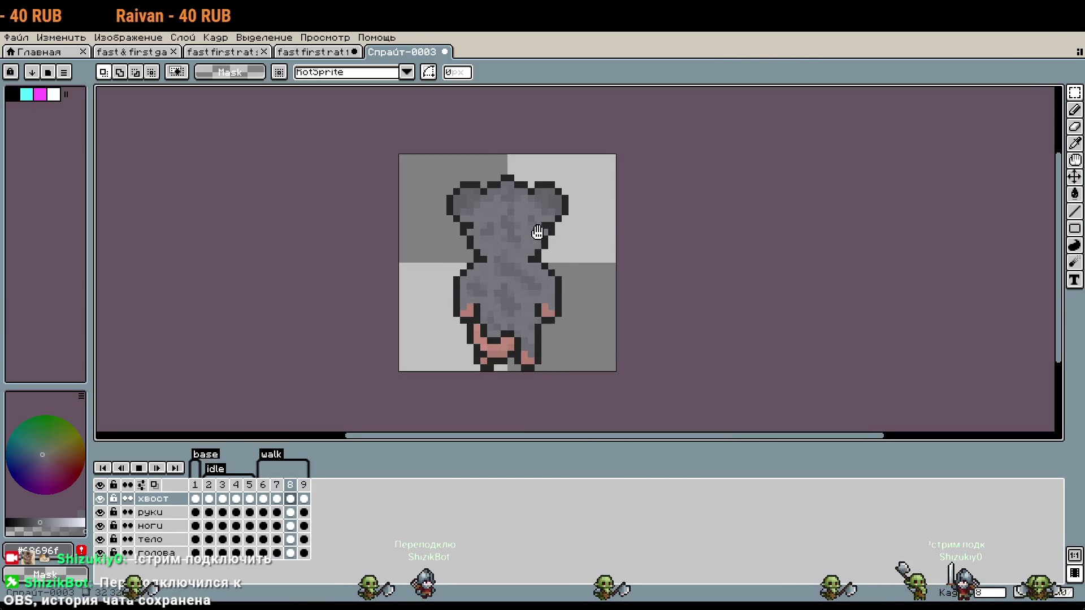
left_click_drag(493, 178, 539, 190)
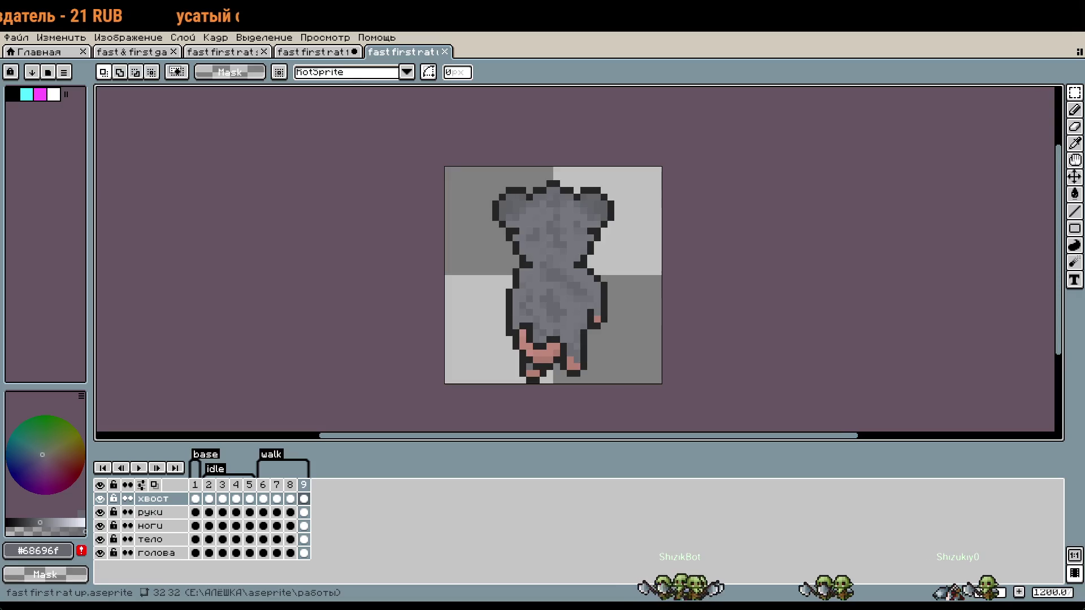
key("ctrl+shift+Tab")
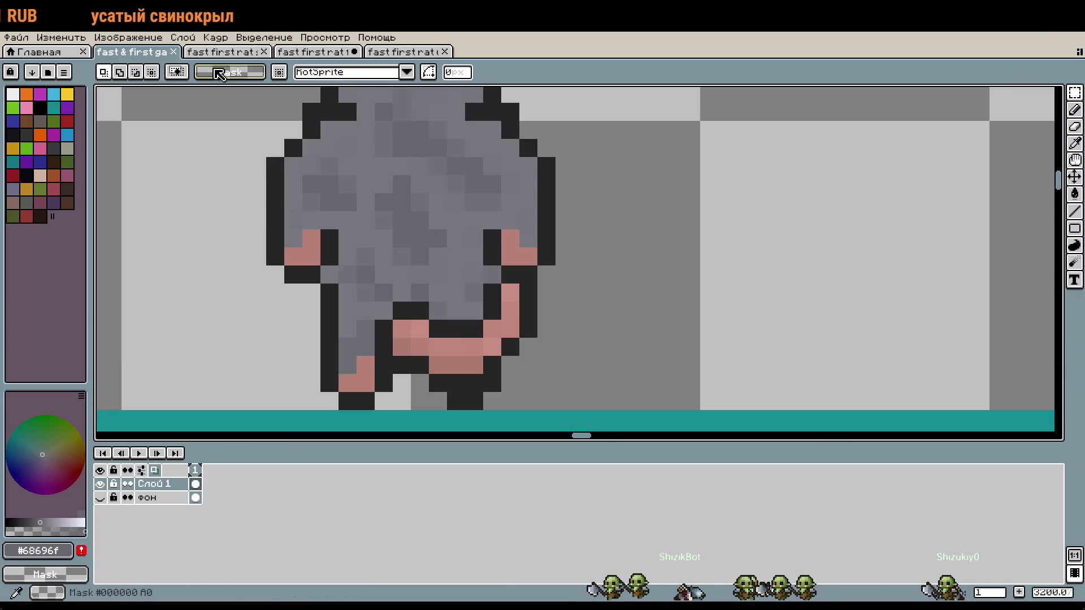
key("ctrl+shift+Tab")
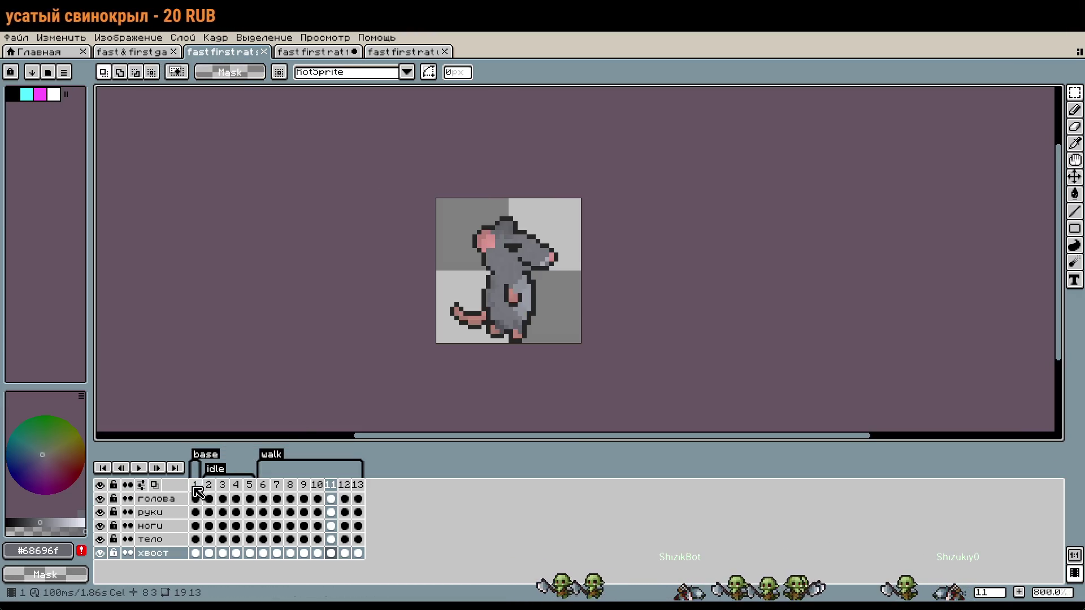
left_click(339, 52)
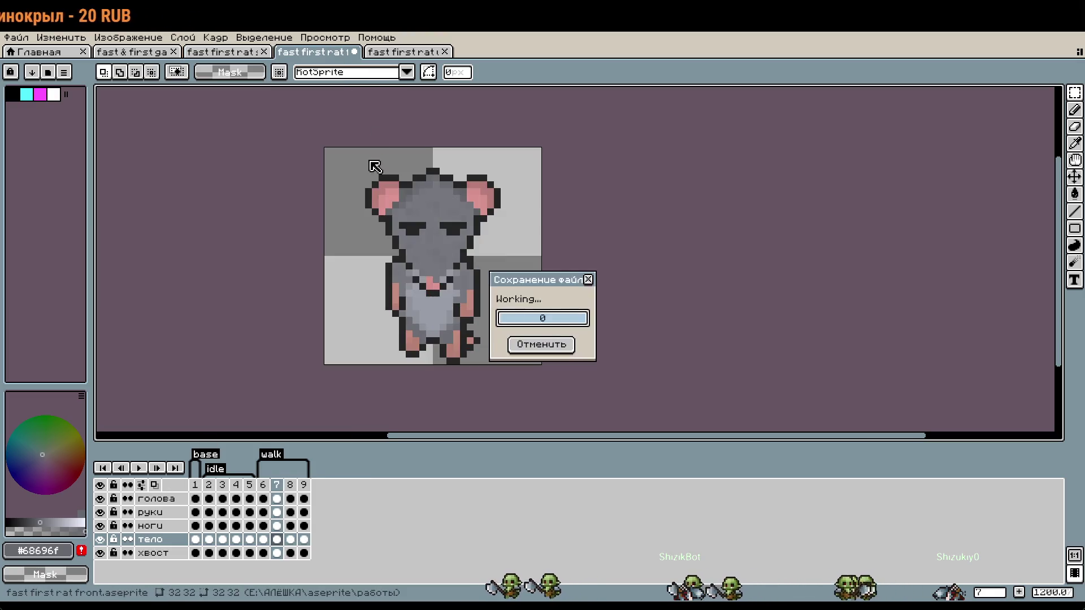
left_click(139, 468)
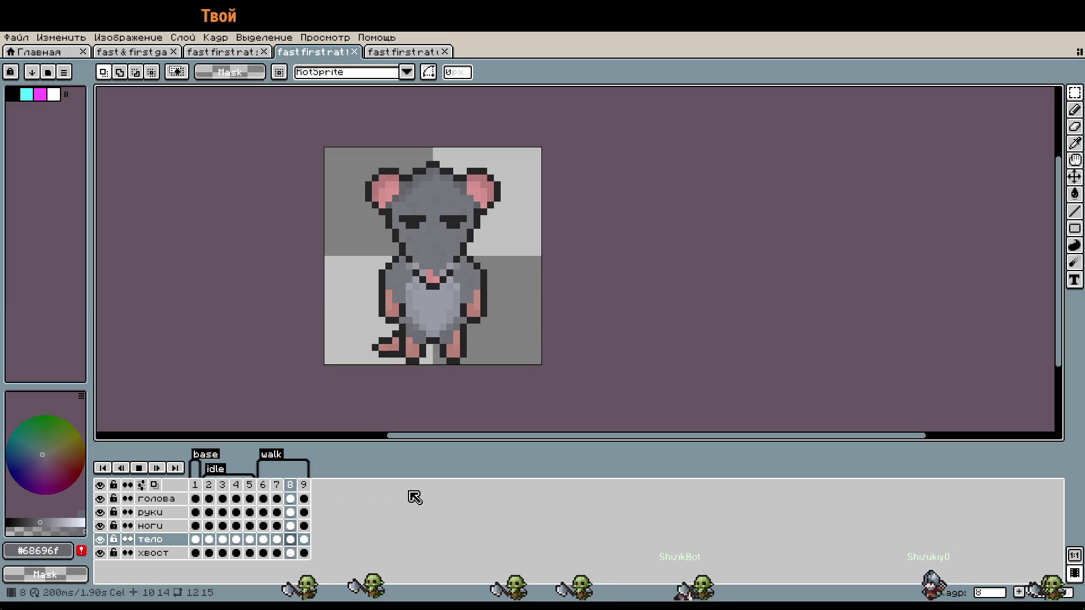
key("Return")
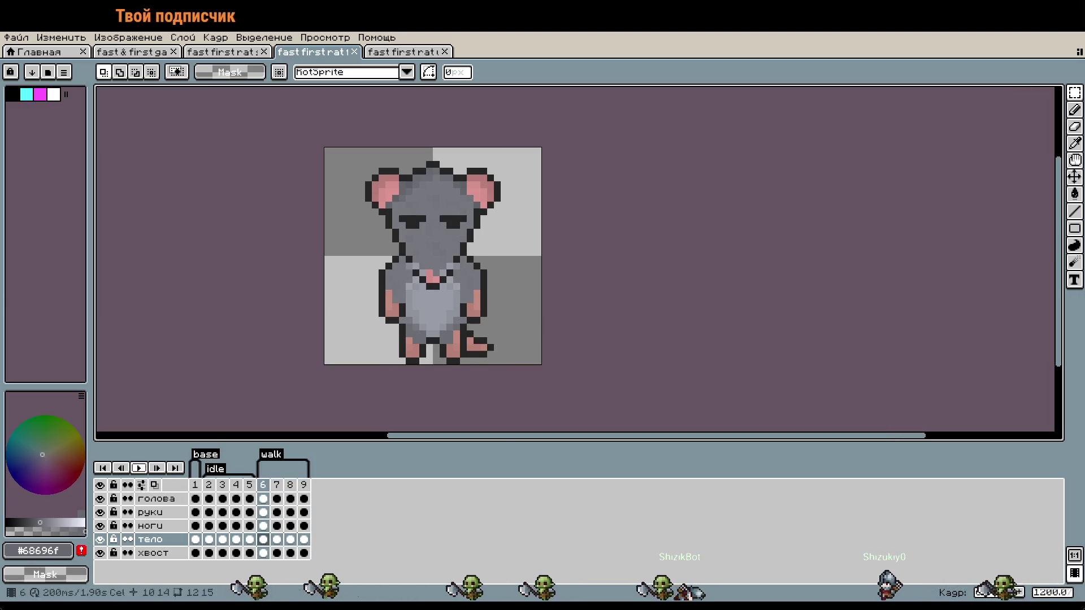
left_click(242, 53)
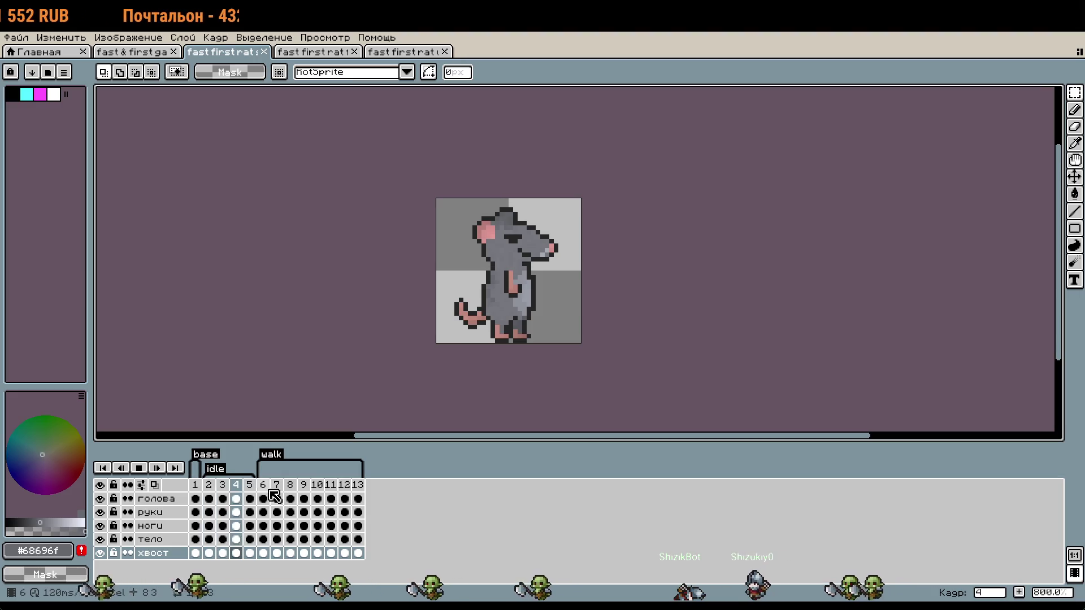
left_click(264, 485)
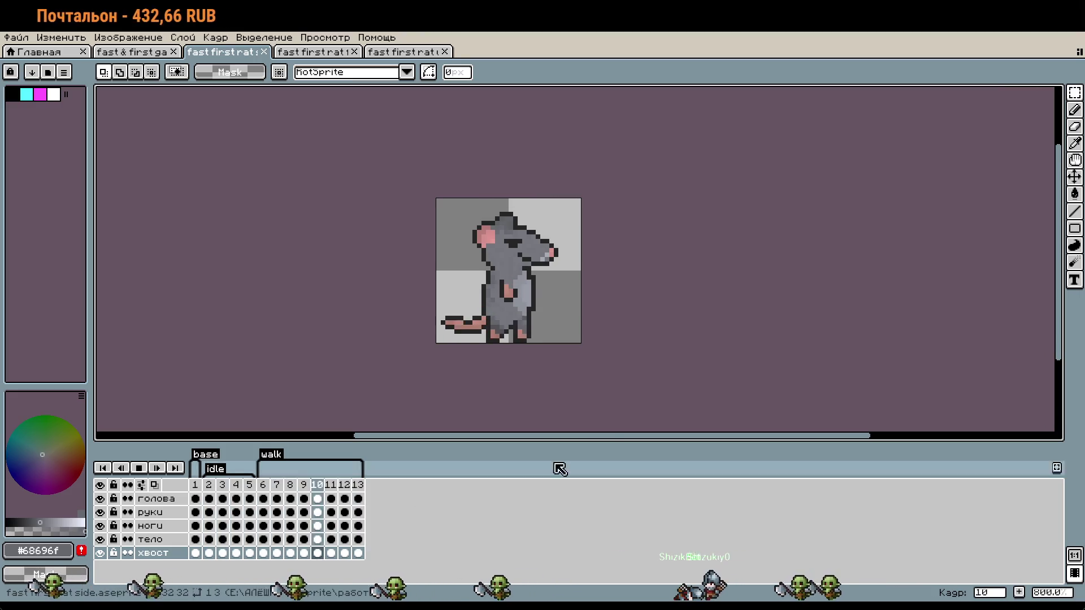
key("period")
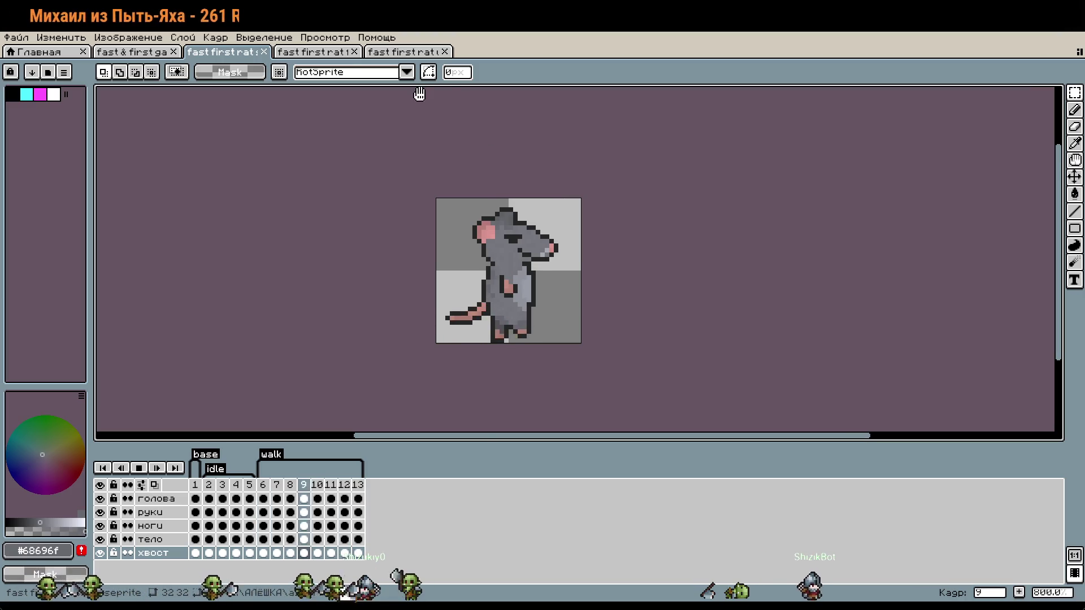
left_click(412, 51)
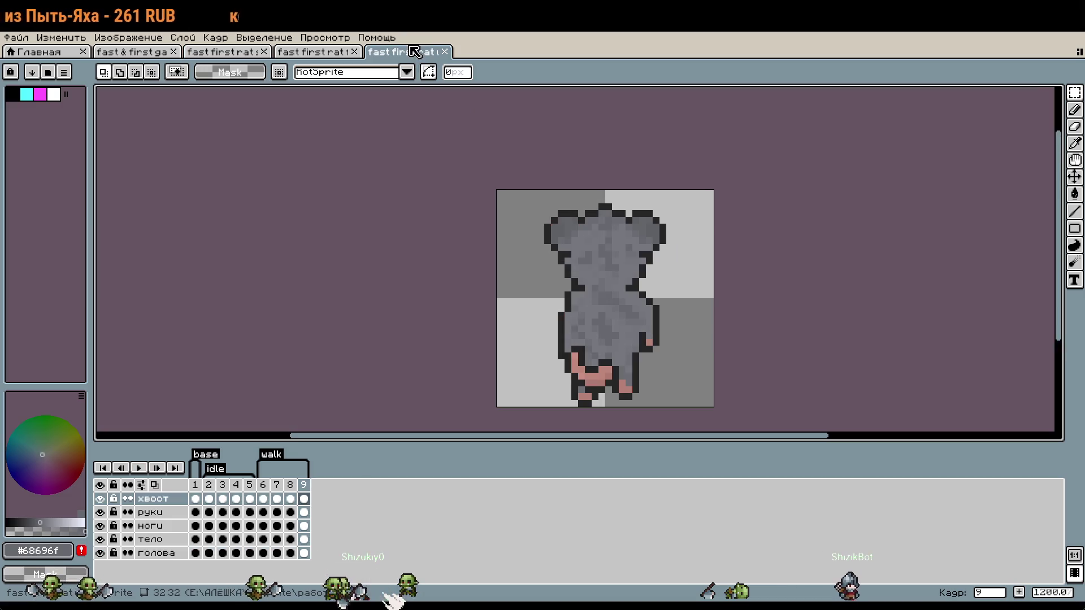
left_click(209, 500)
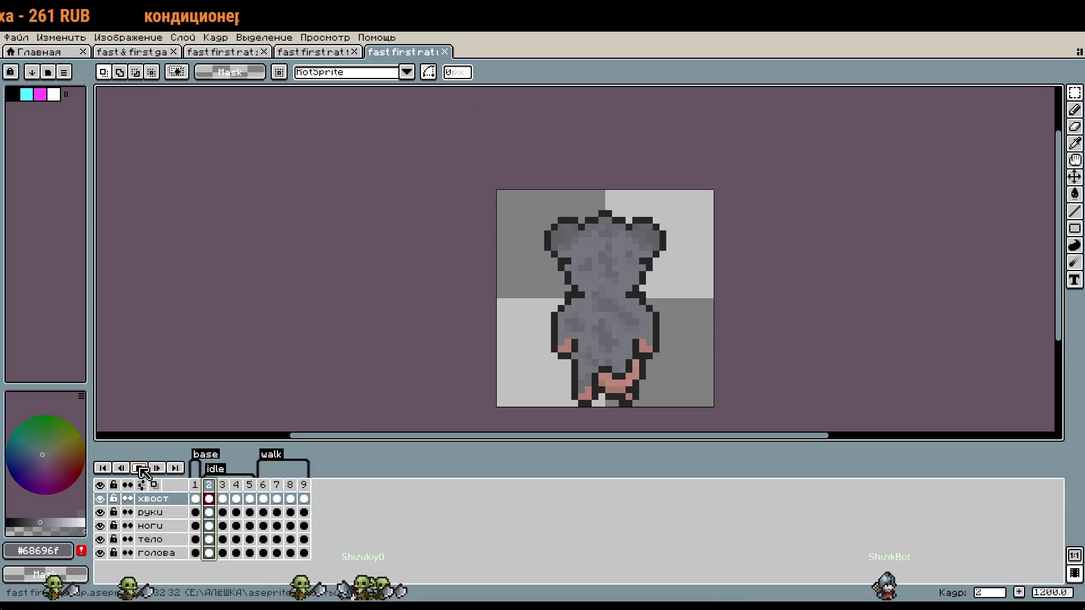
left_click(140, 468)
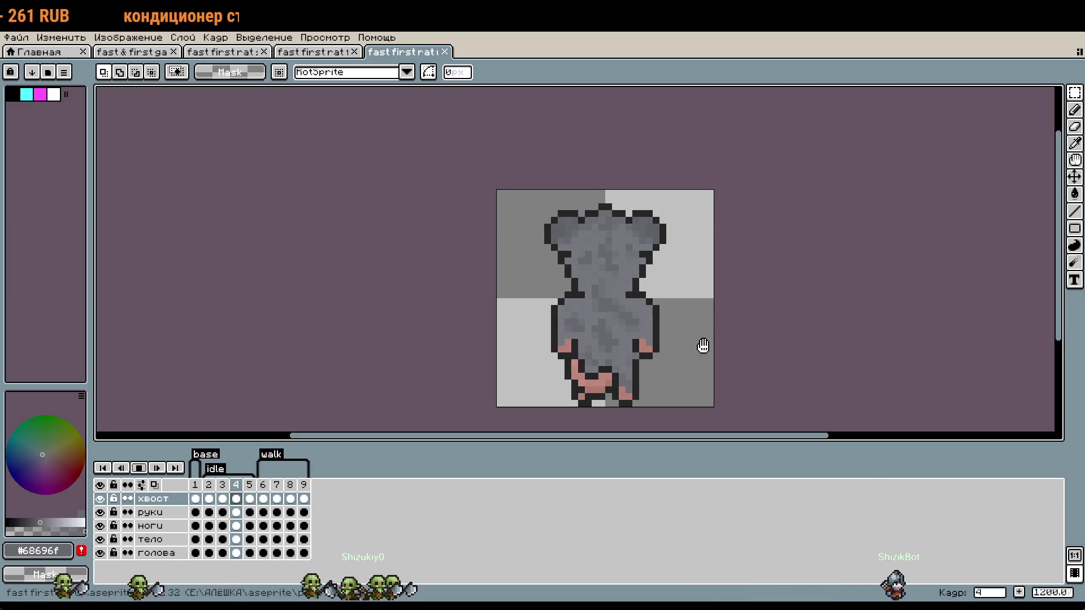
left_click(263, 484)
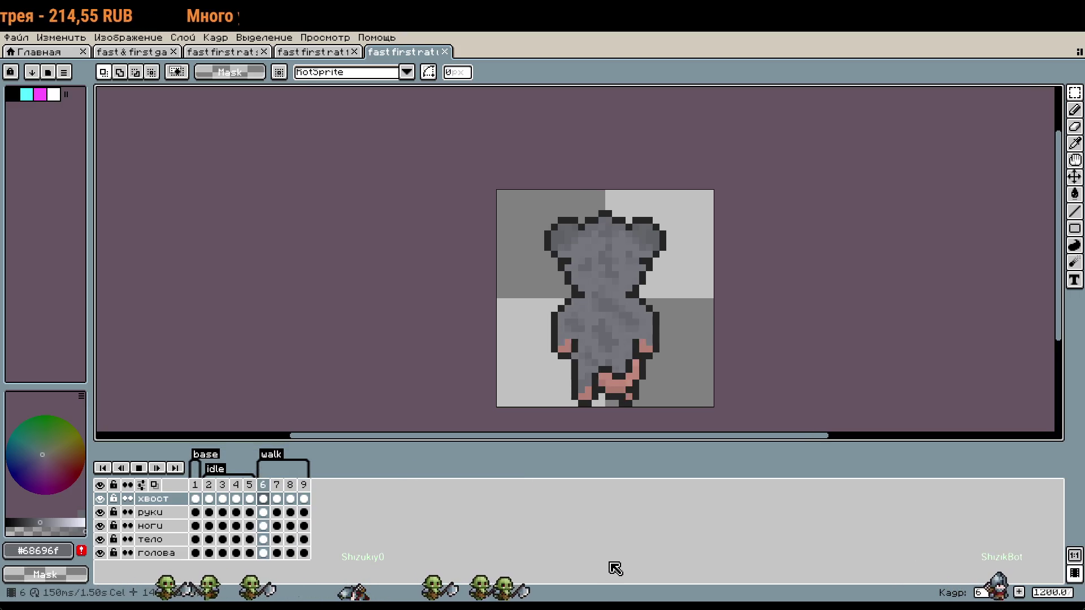
scroll(725, 360, "down", 3)
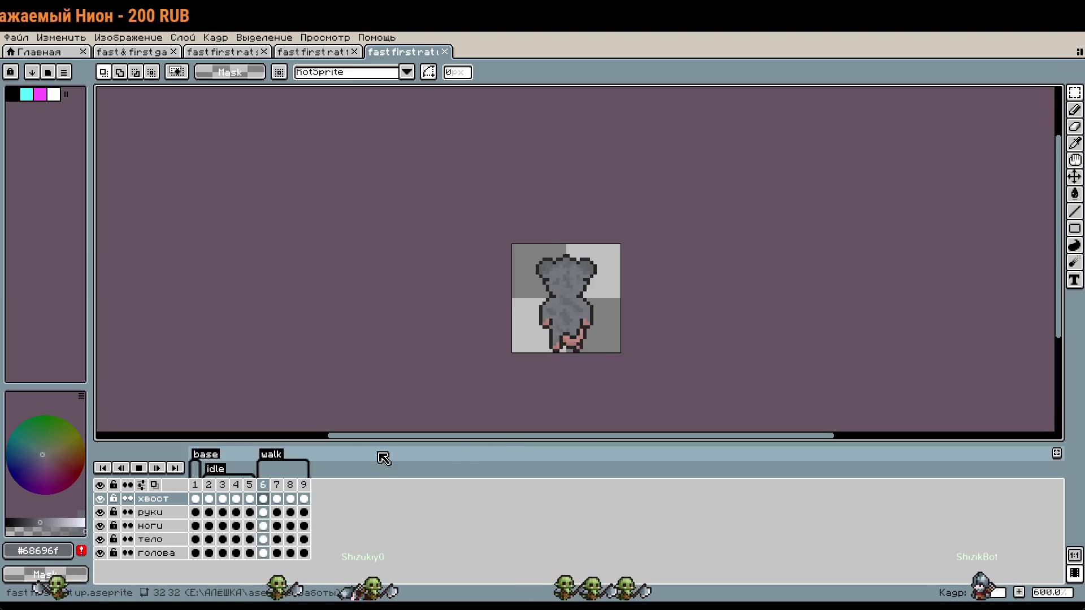
left_click(139, 468)
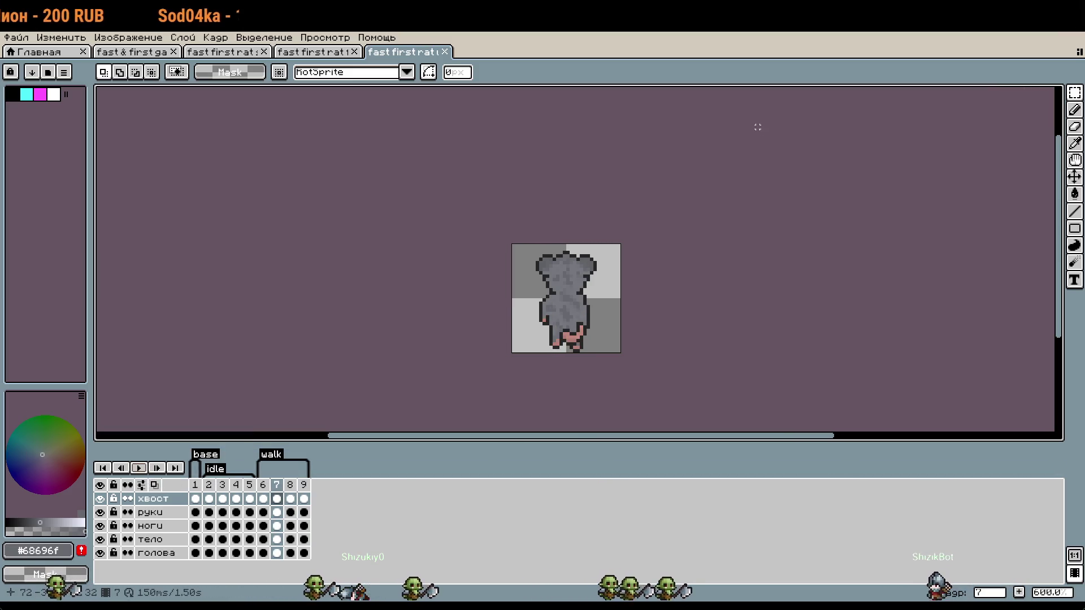
left_click(128, 37)
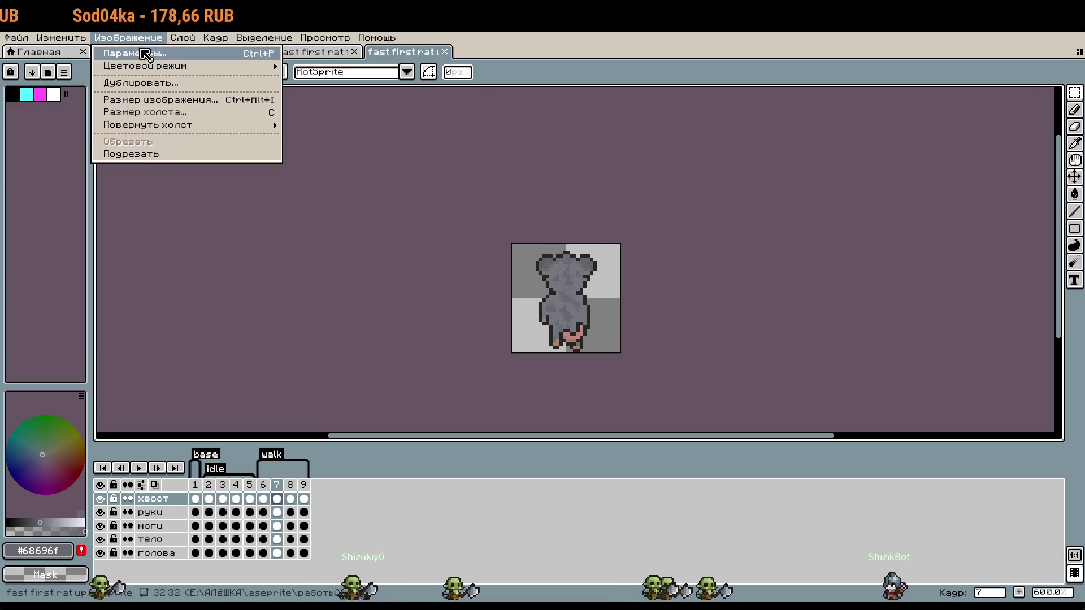
left_click(322, 255)
left_click(131, 51)
scroll(577, 203, "down", 6)
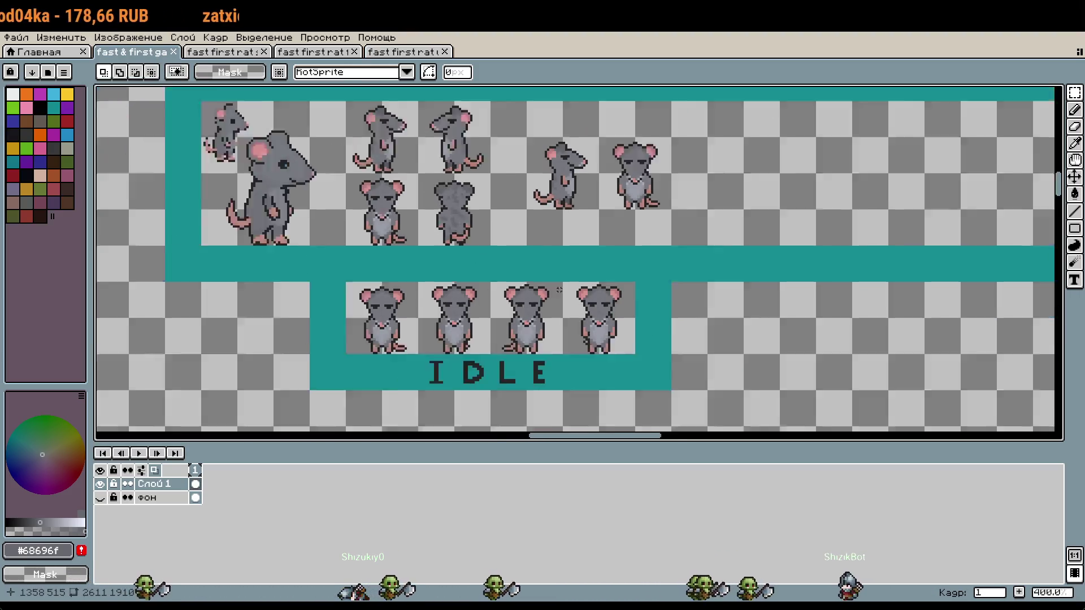
scroll(577, 203, "up", 1)
left_click_drag(578, 203, 479, 92)
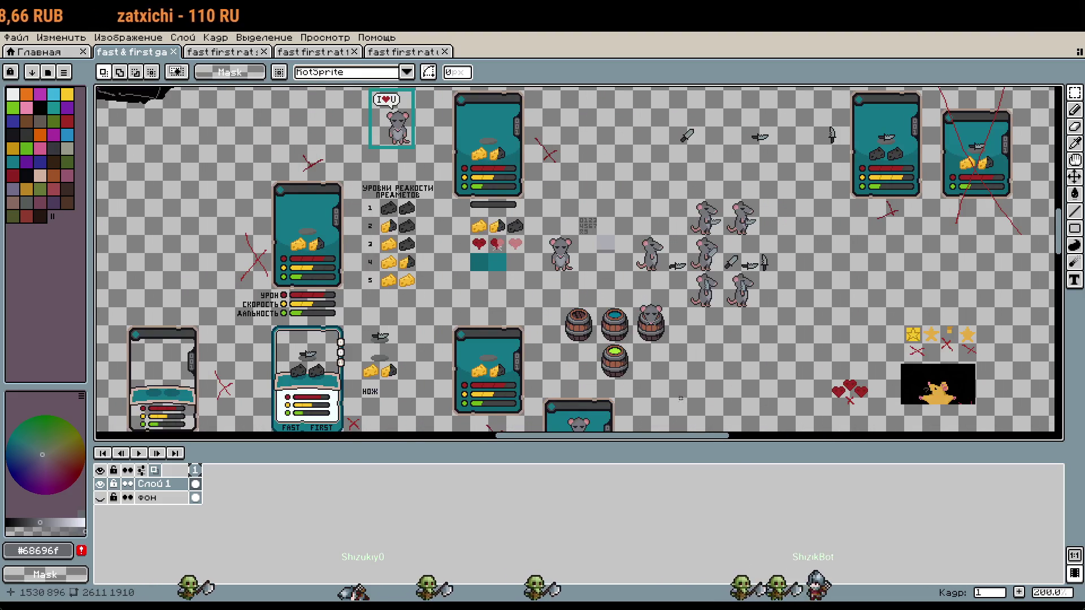
scroll(651, 363, "up", 1)
mouse_move(652, 362)
left_mouse_down()
mouse_move(692, 226)
mouse_move(763, 90)
left_mouse_up()
left_click_drag(791, 395, 847, 226)
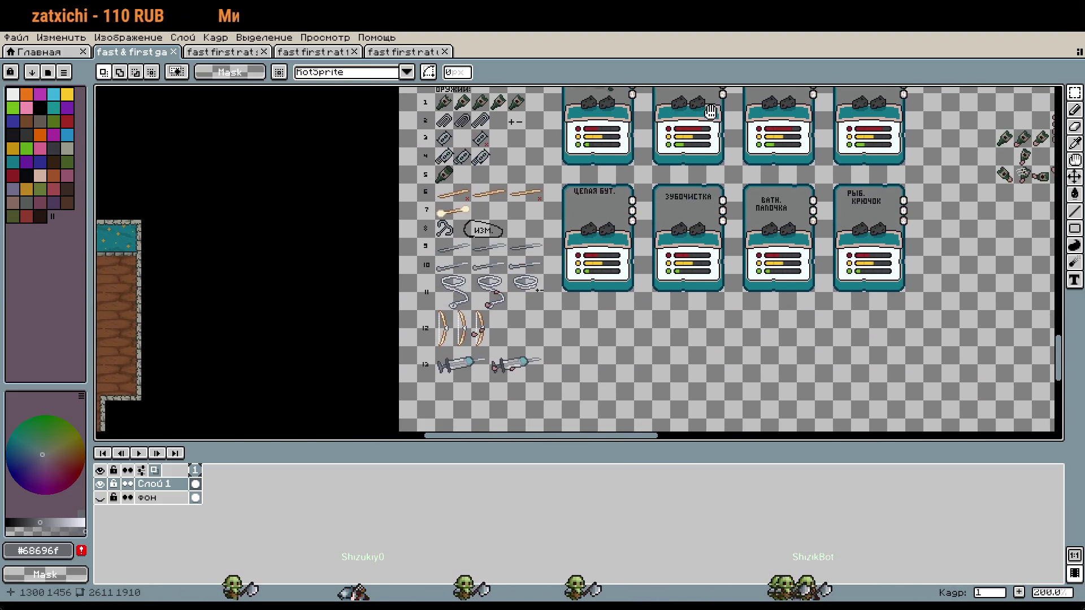
mouse_move(864, 298)
left_mouse_down()
mouse_move(886, 199)
mouse_move(720, 340)
left_mouse_up()
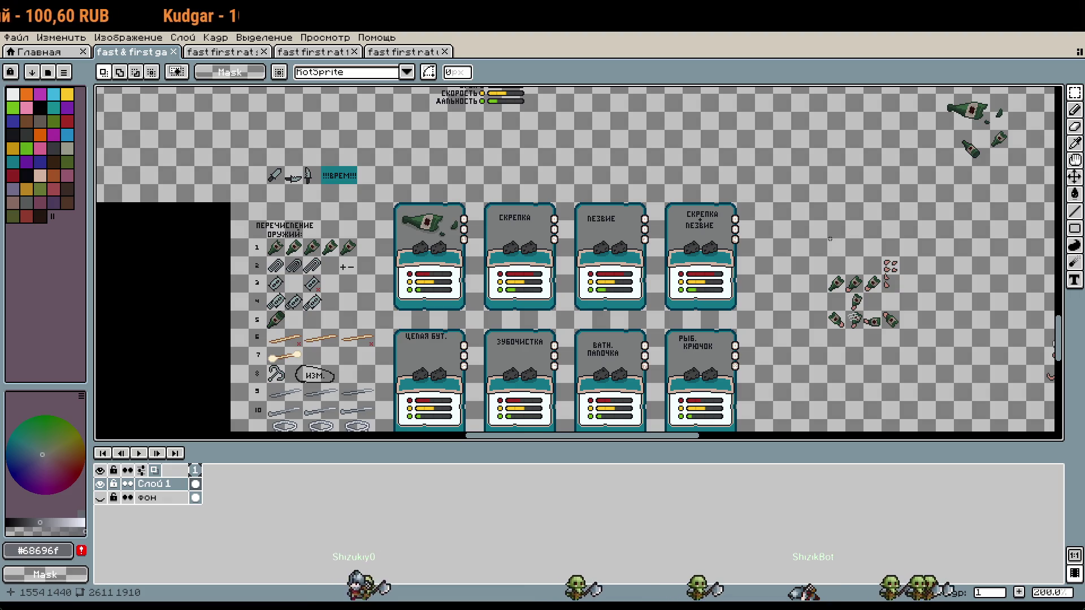
mouse_move(776, 260)
left_mouse_down()
mouse_move(690, 252)
mouse_move(651, 356)
mouse_move(645, 432)
mouse_move(667, 367)
left_mouse_up()
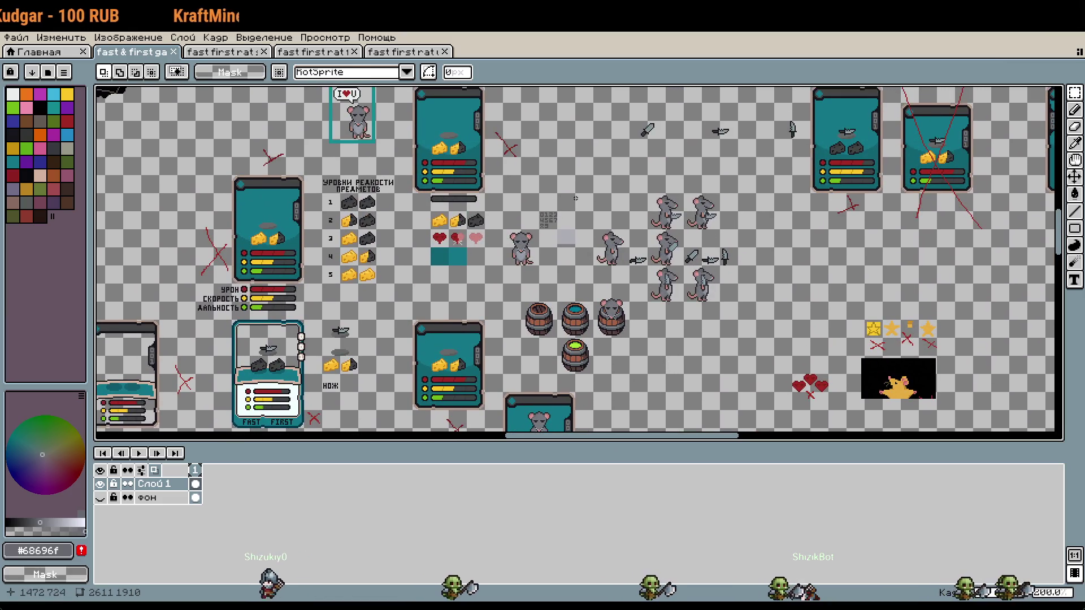
scroll(579, 177, "up", 3)
scroll(565, 226, "right", 2)
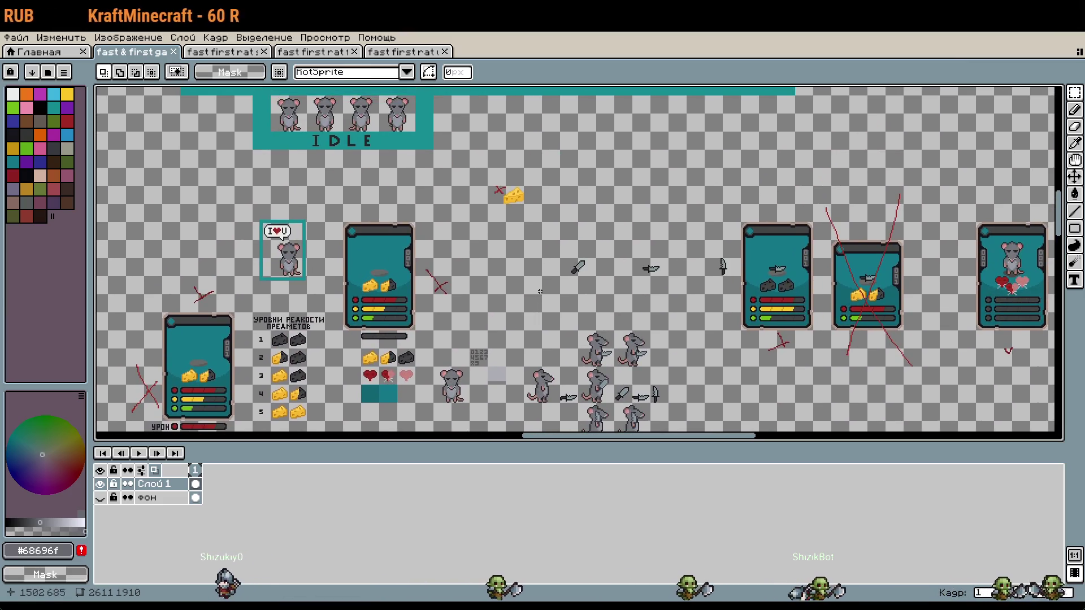
scroll(512, 250, "up", 3)
scroll(613, 264, "up", 5)
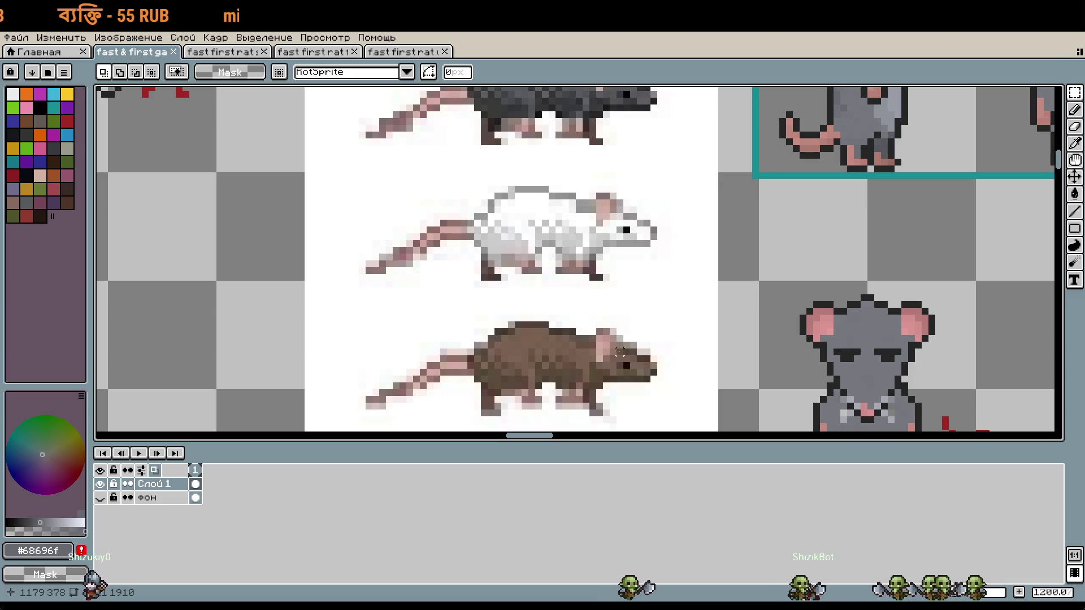
scroll(680, 273, "down", 3)
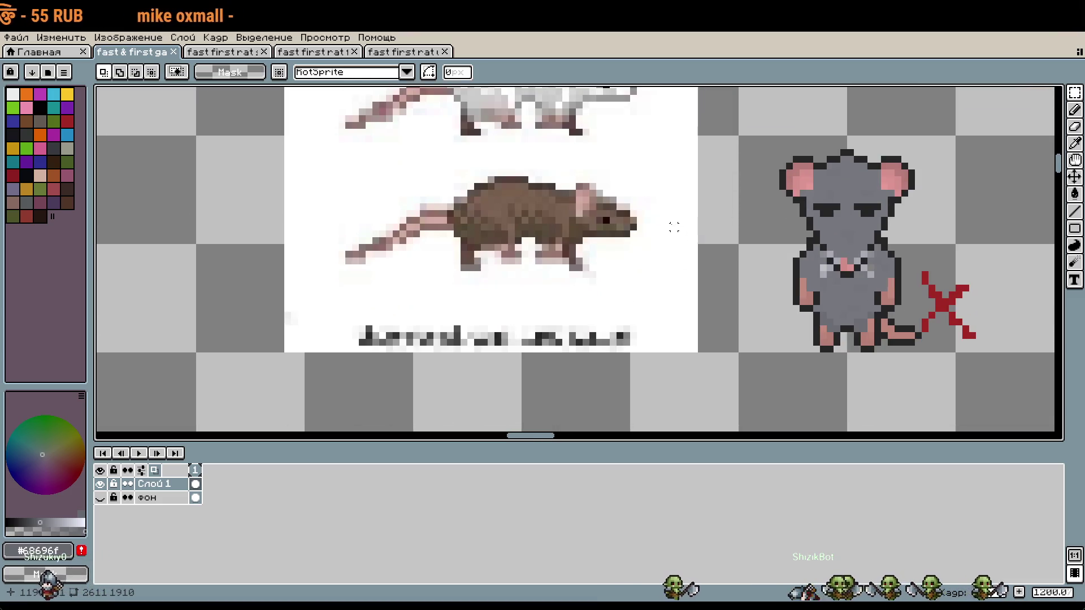
scroll(742, 268, "up", 3)
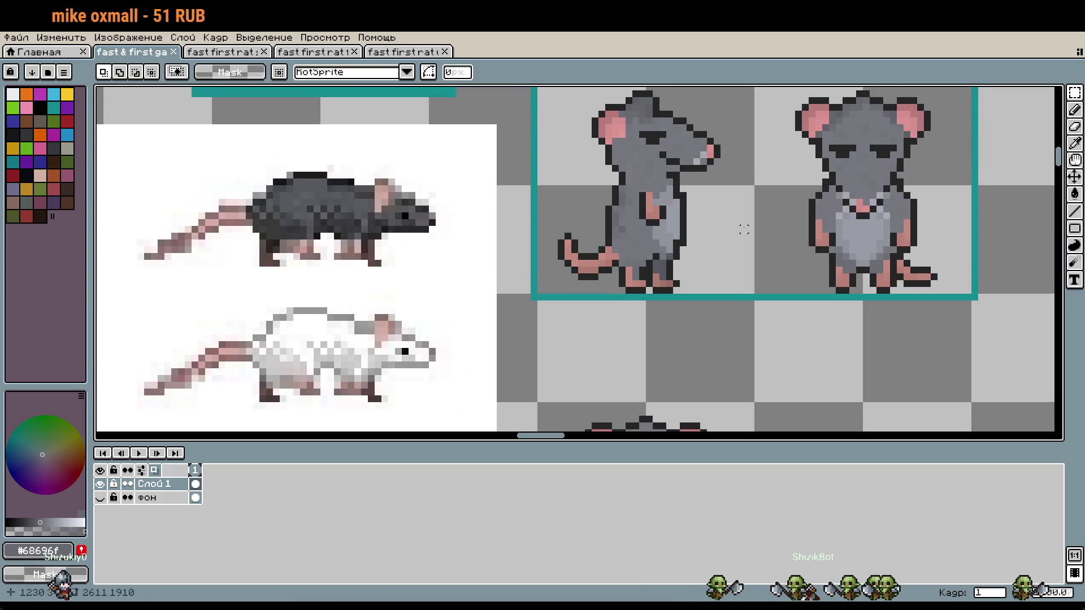
scroll(654, 367, "up", 2)
scroll(655, 367, "down", 2)
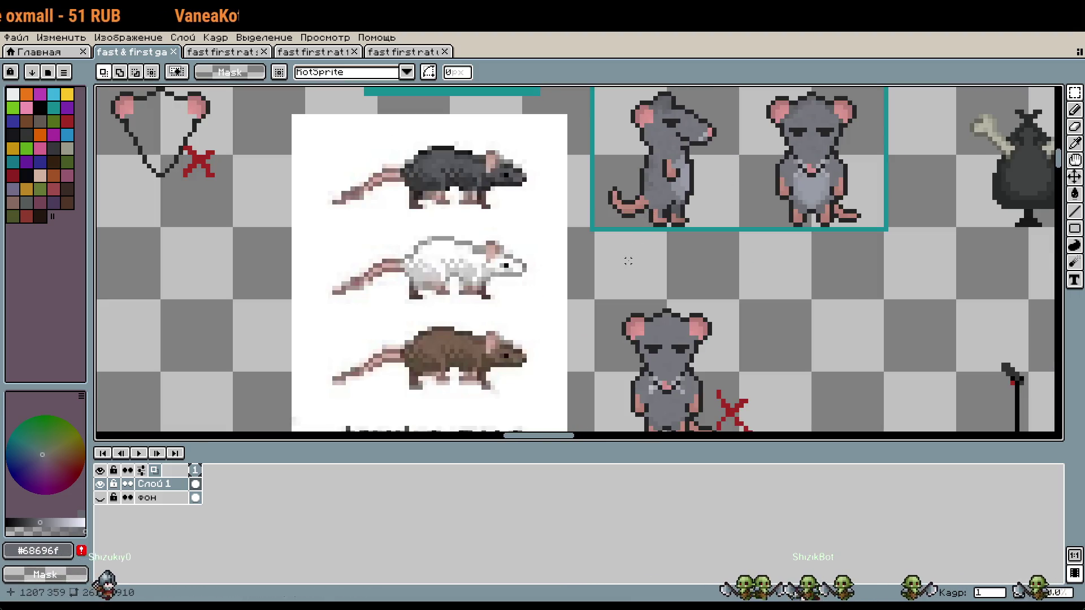
scroll(627, 260, "down", 3)
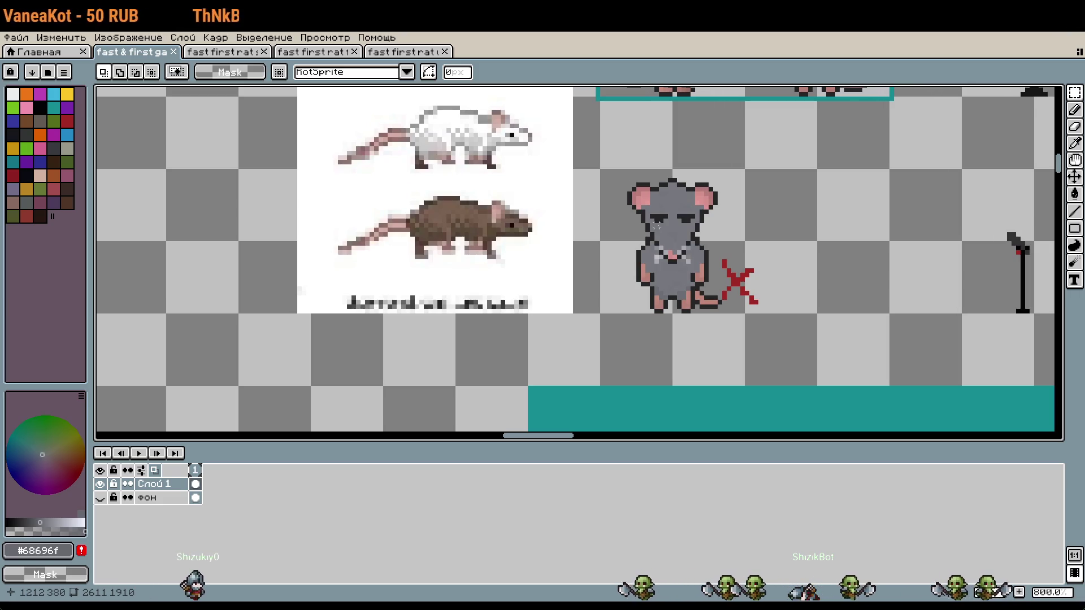
left_click(395, 54)
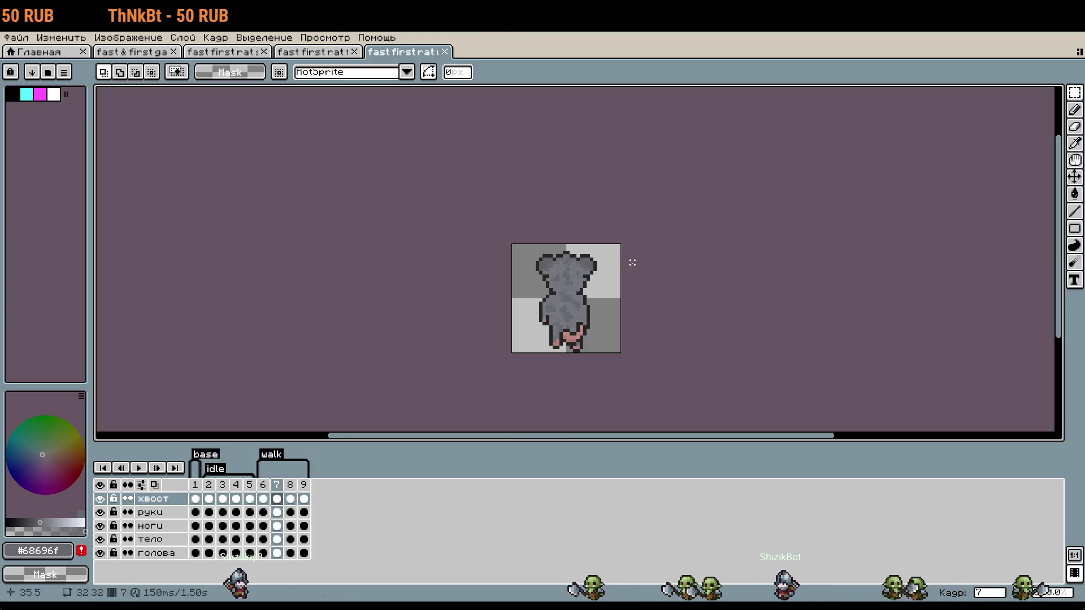